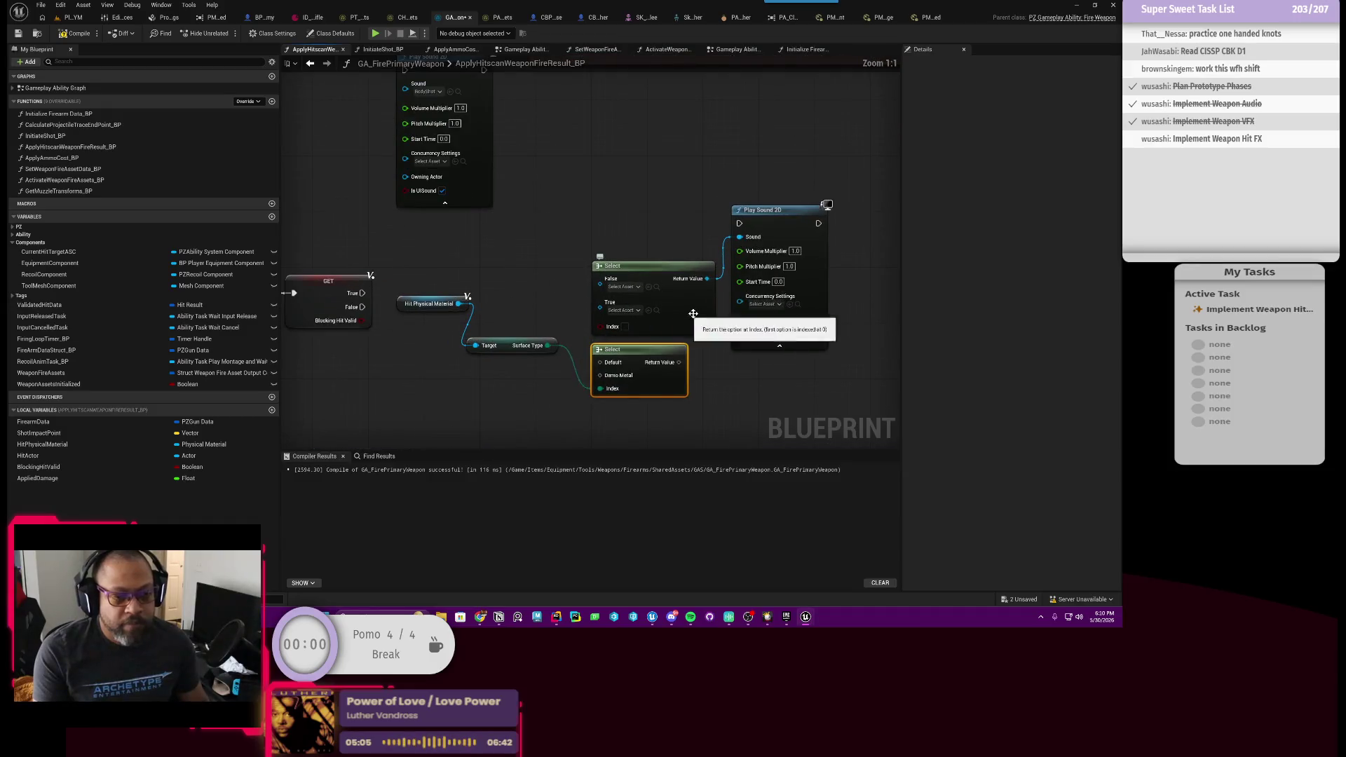
Delete the duplicate upper Select node and move the remaining one up beside Play Sound 2D.
left_click(700, 323)
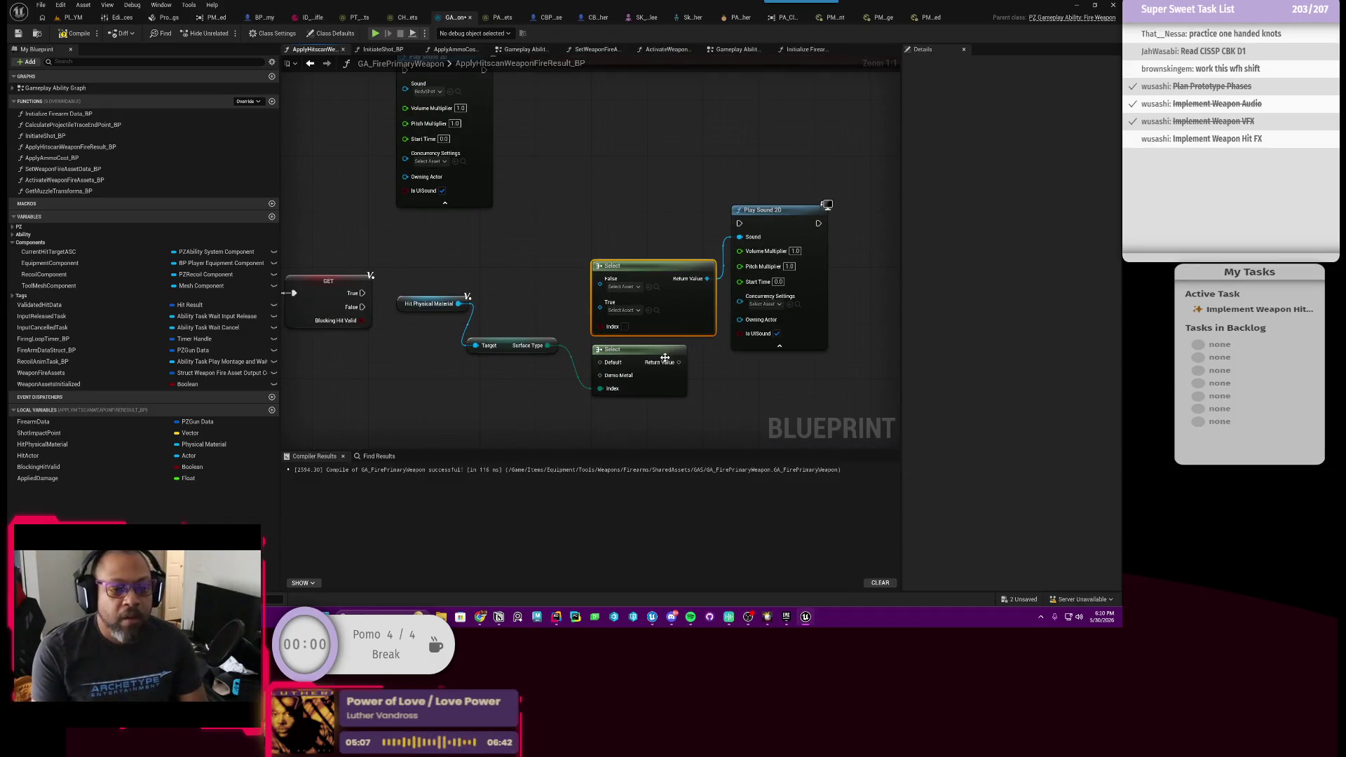
key("Delete")
mouse_move(663, 381)
left_mouse_down()
mouse_move(641, 325)
mouse_move(701, 309)
mouse_move(741, 248)
left_mouse_up()
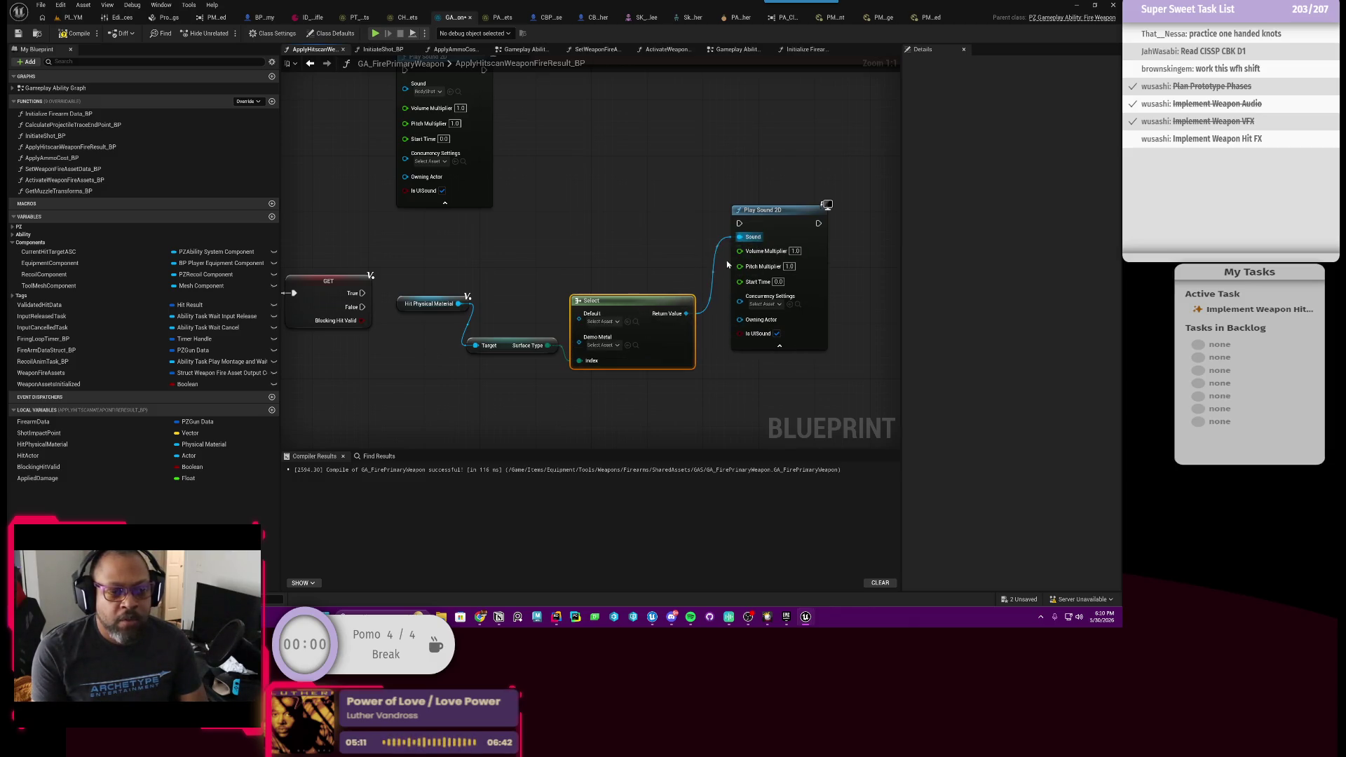
Look through the Demo Metal and Default sound lists without assigning any sound, then open the robot's physics asset.
left_click(603, 345)
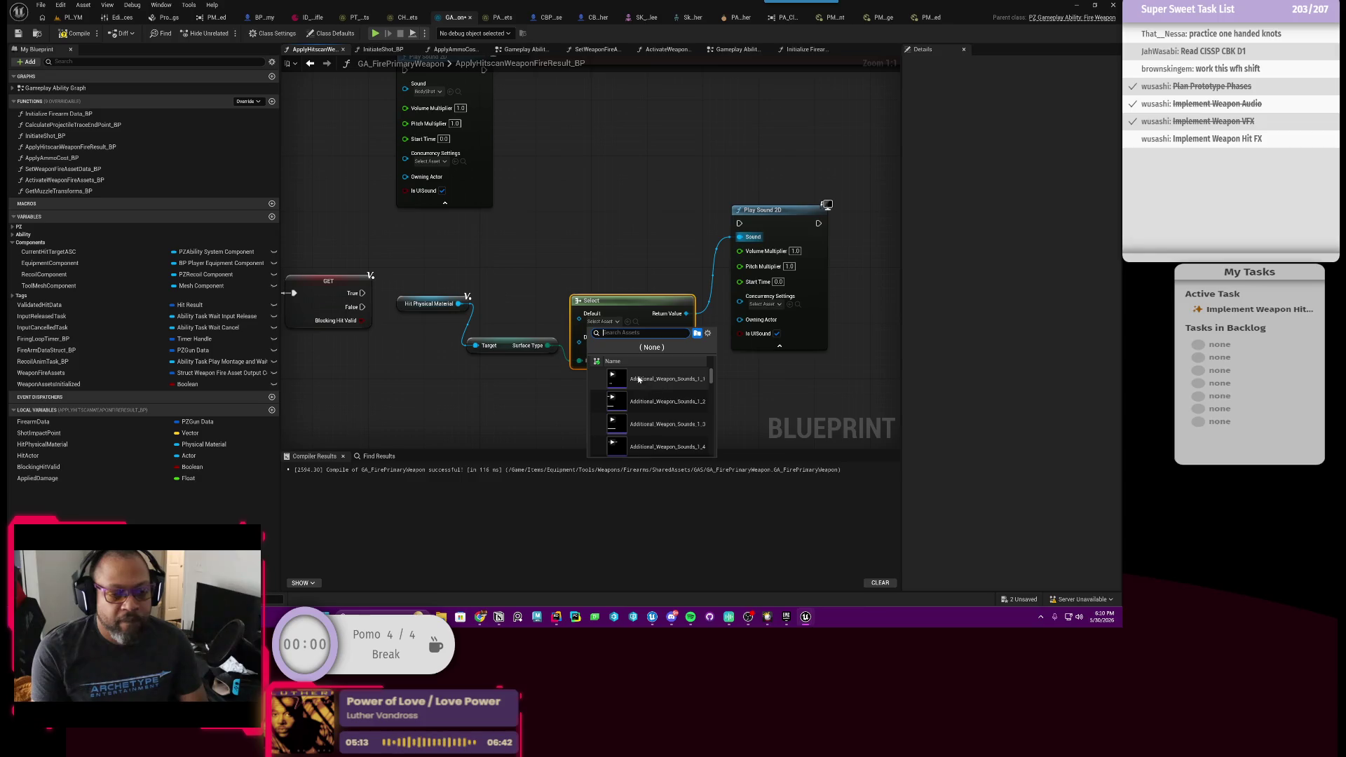
left_click(628, 308)
left_click(603, 321)
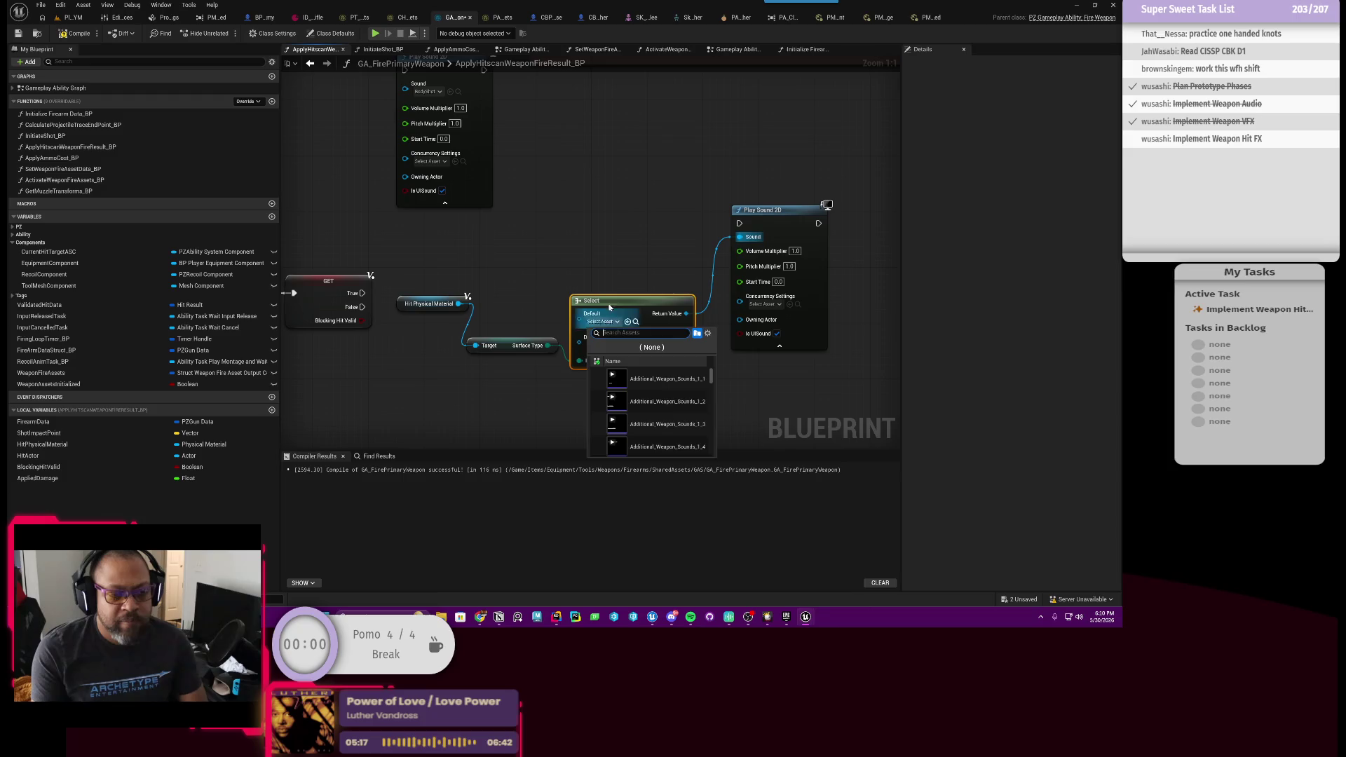
left_click(587, 277)
left_click(611, 346)
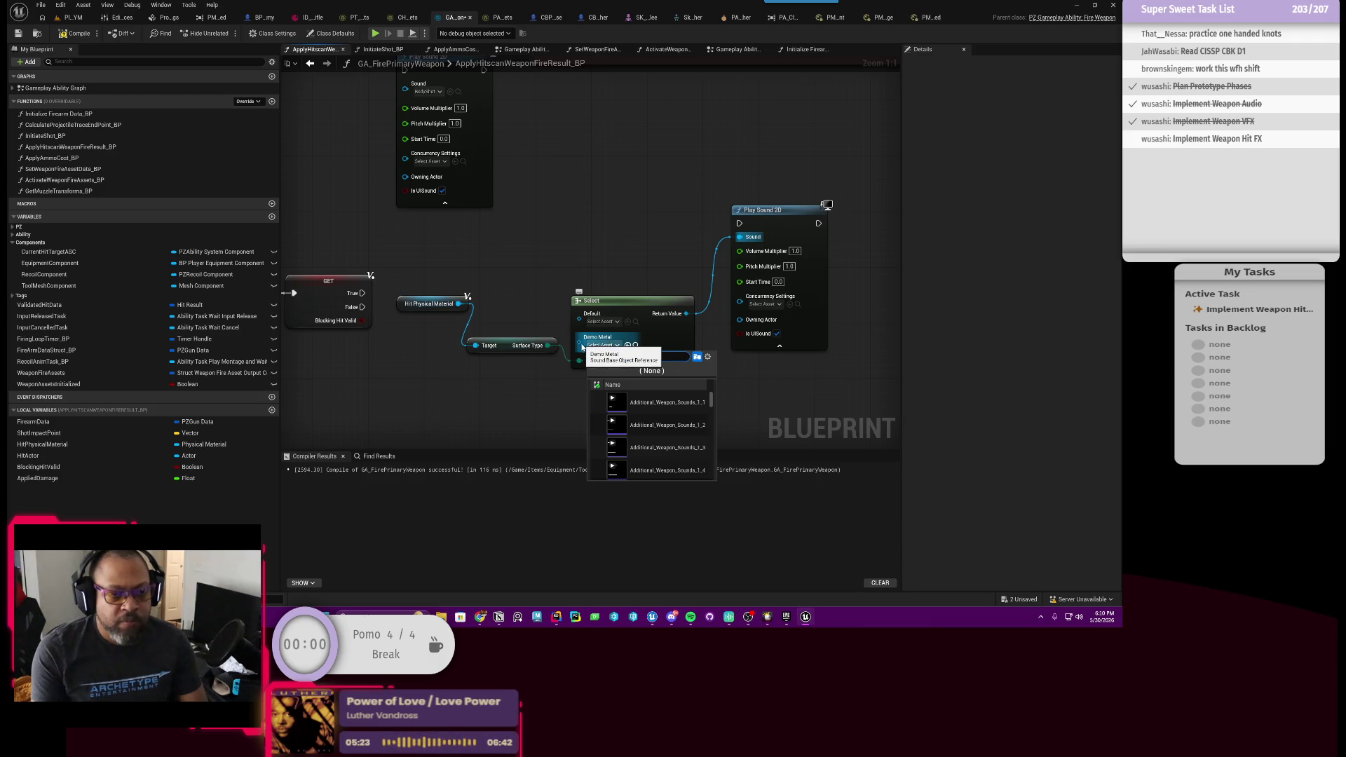
key("Escape")
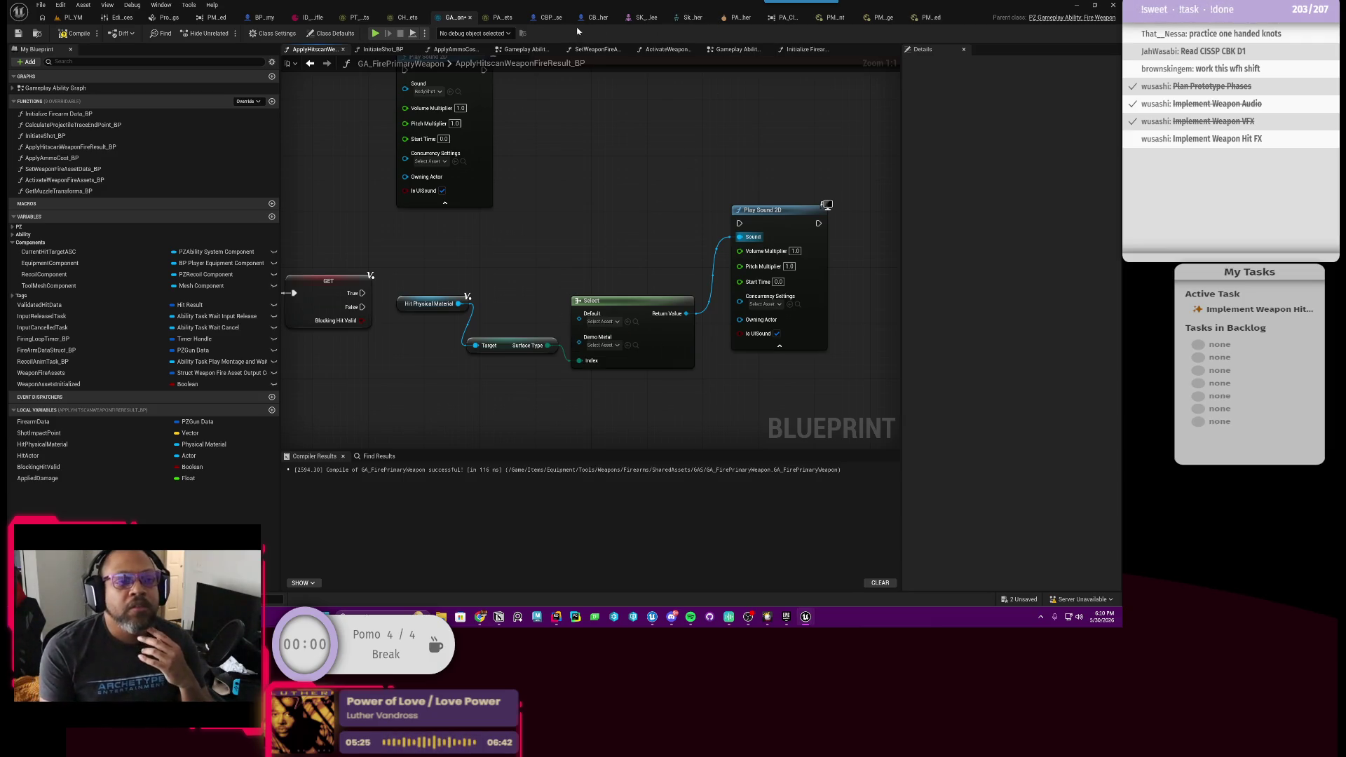
left_click(737, 18)
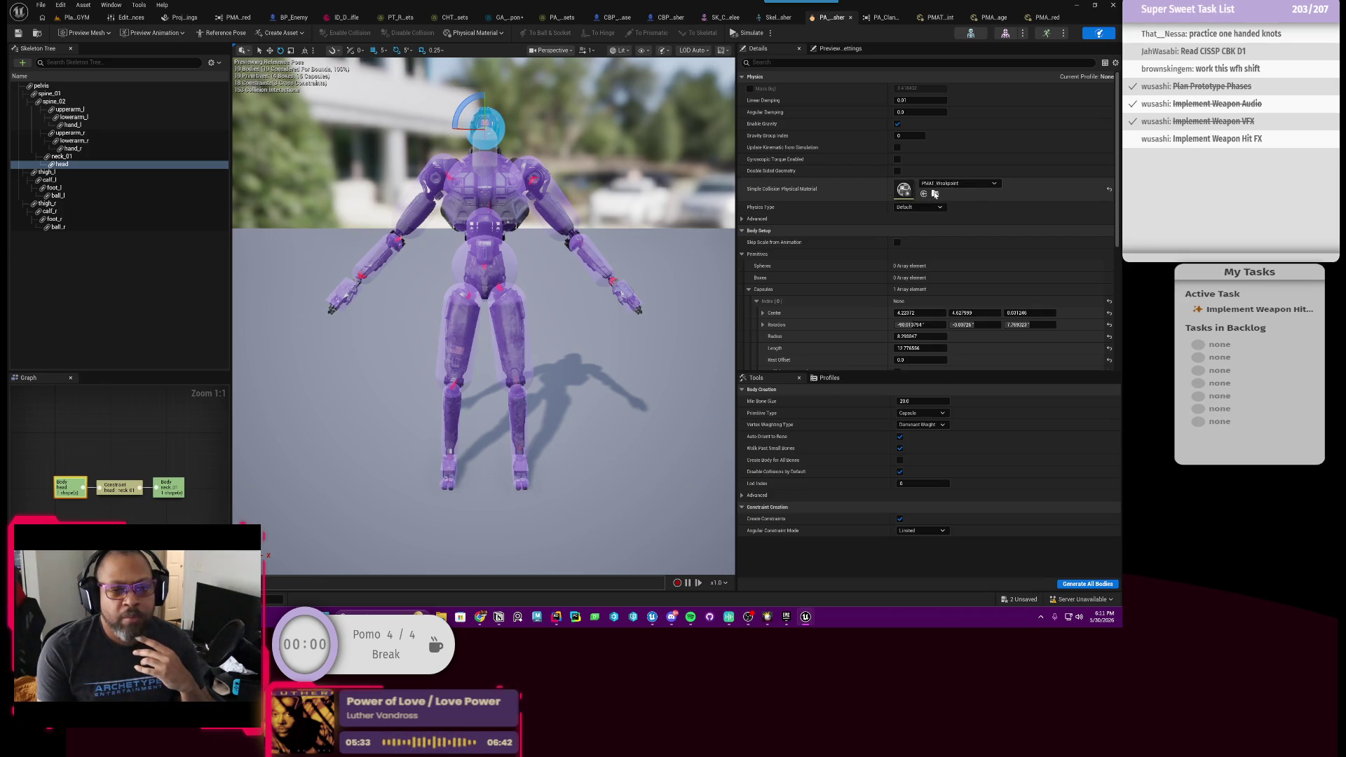
Inspect the head body's PMAT_Weakpoint material and the project's physical surface types, then return to GA_FirePrimaryWeapon.
left_click(935, 194)
double_click(296, 451)
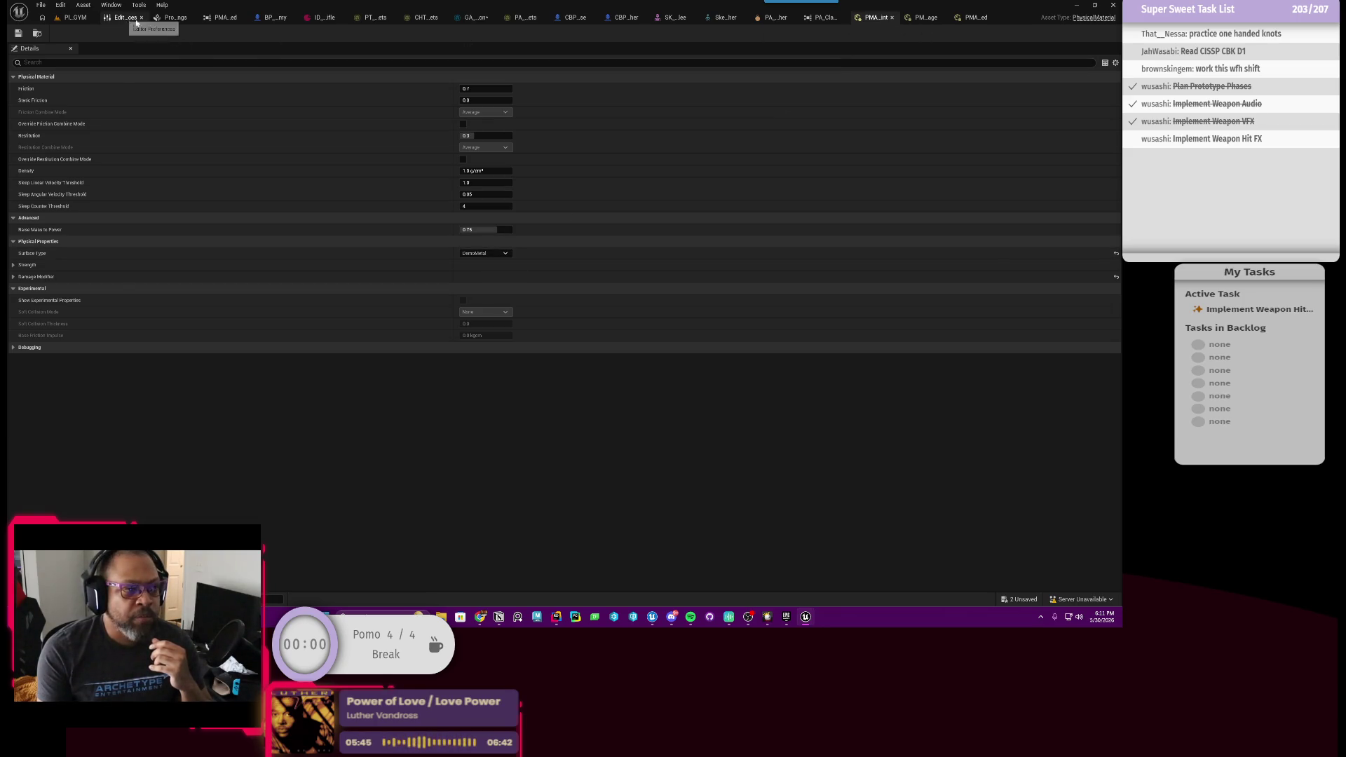
left_click(174, 17)
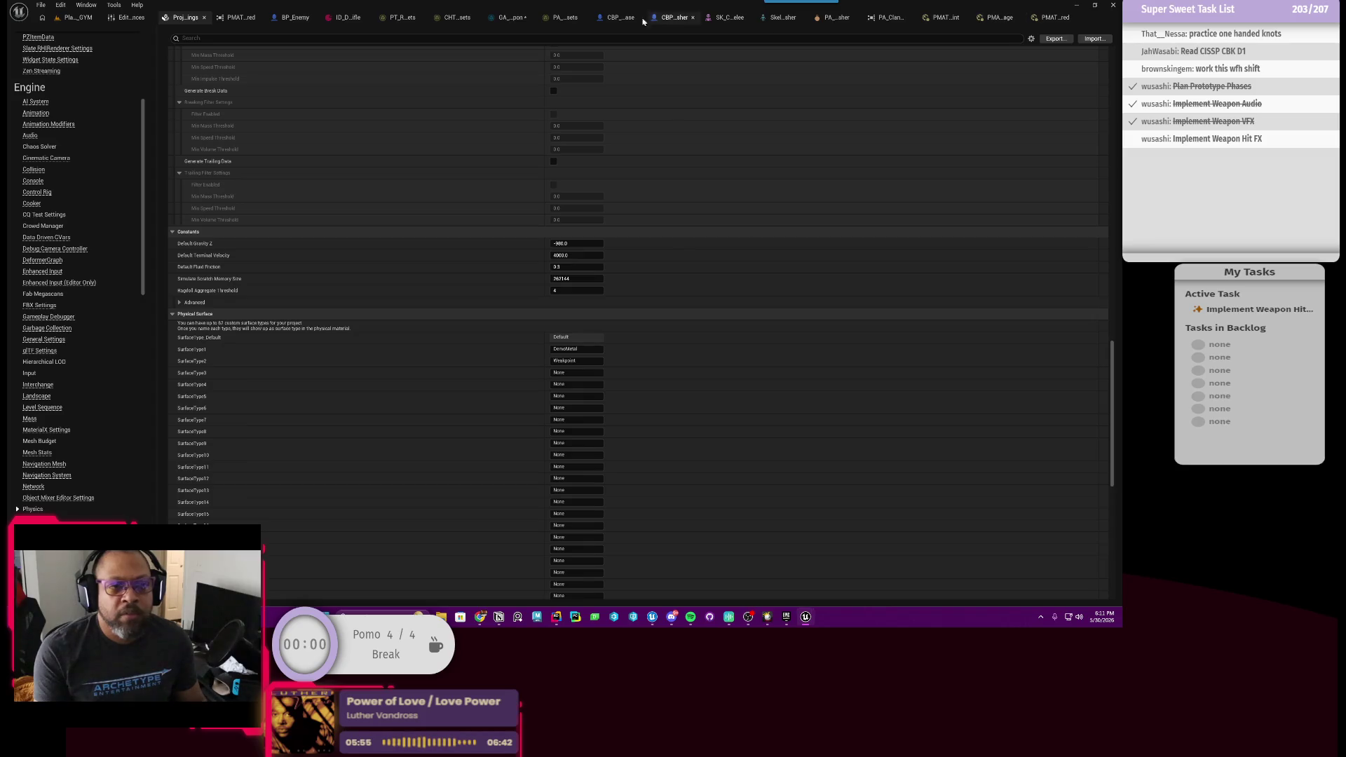
left_click(508, 20)
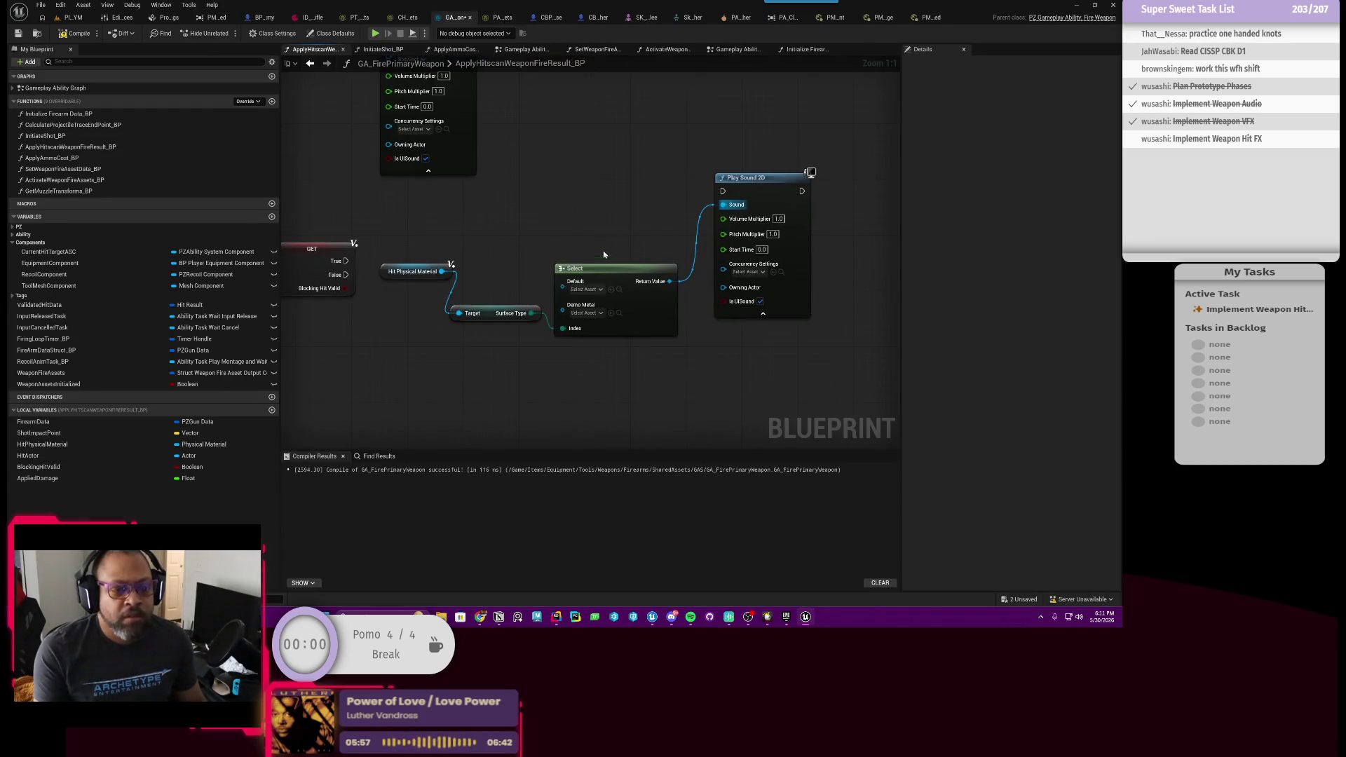
Replace the old Select with a new Surface Type Select node feeding Play Sound 2D's Sound.
left_click_drag(531, 315, 556, 234)
type("sele")
key("Return")
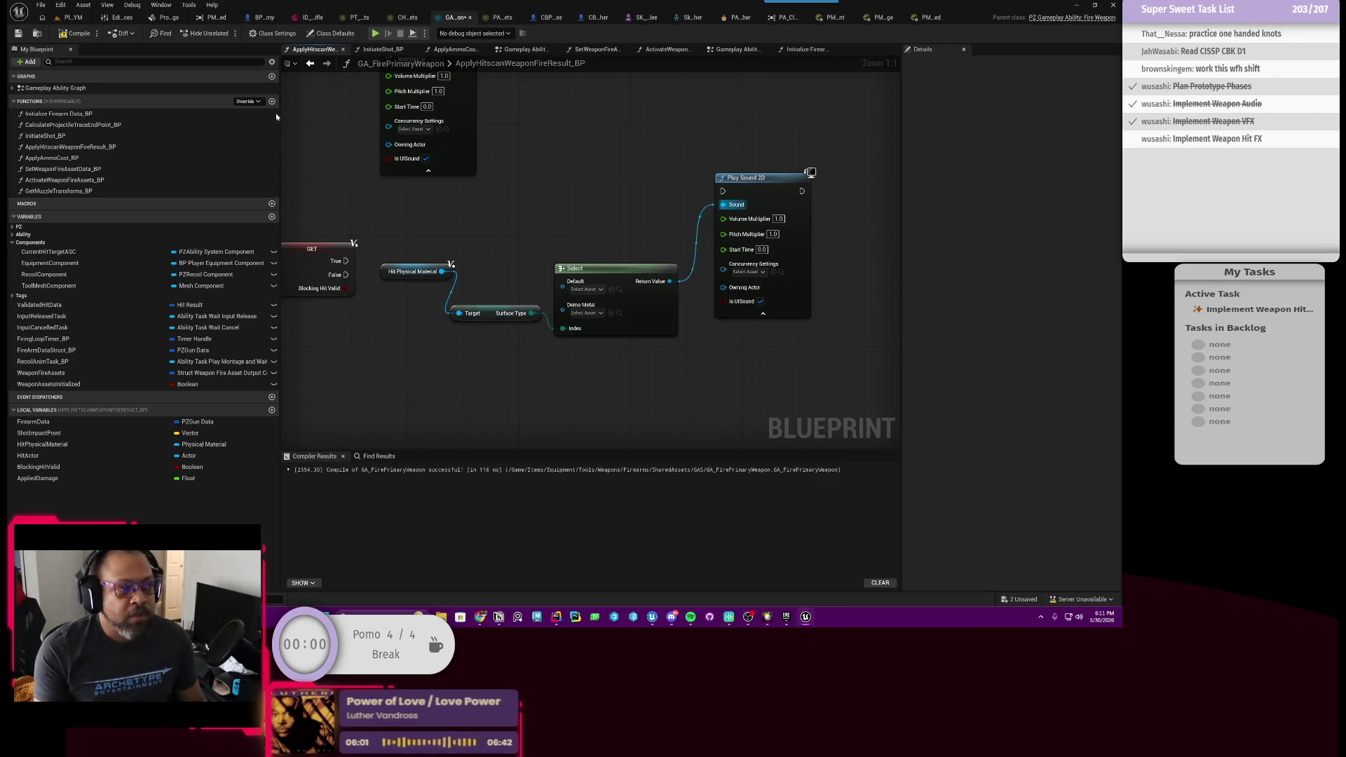
left_click(71, 37)
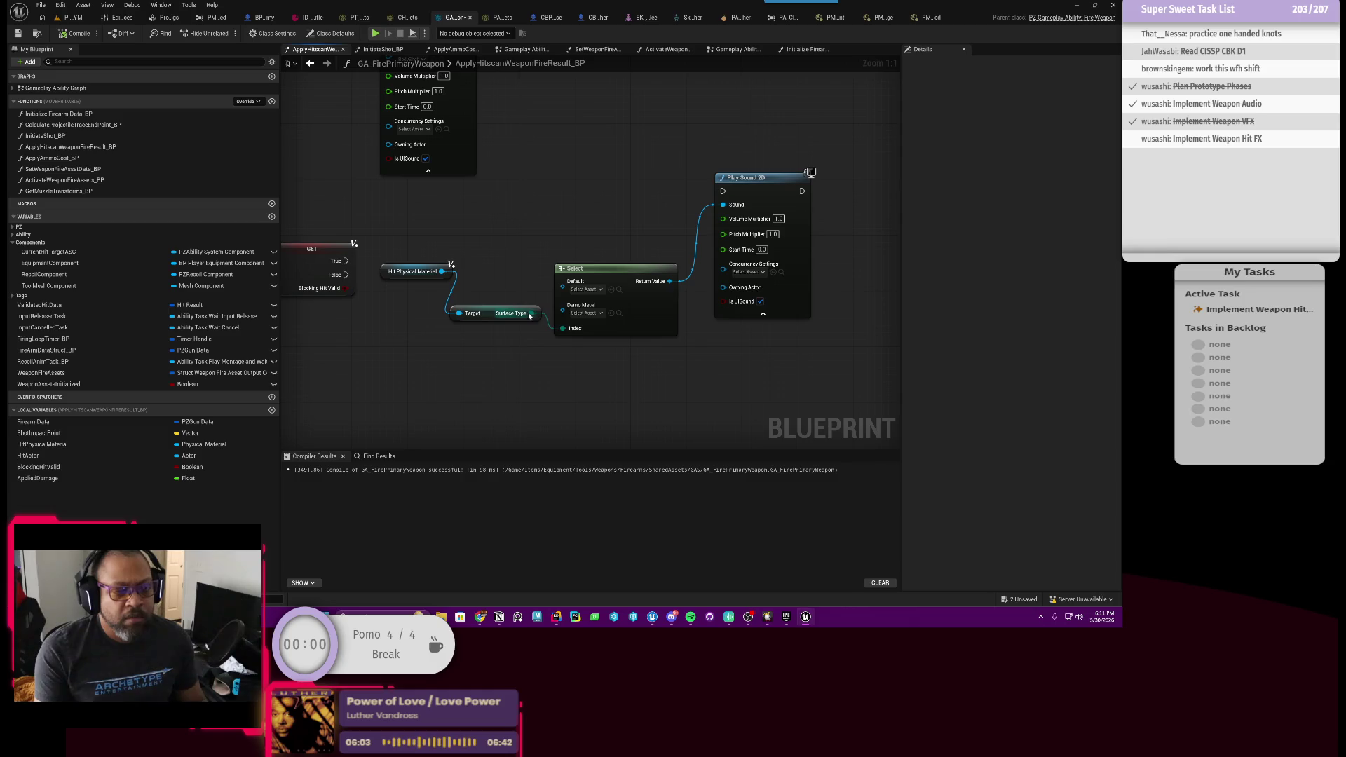
left_click_drag(549, 249, 549, 249)
type("selec")
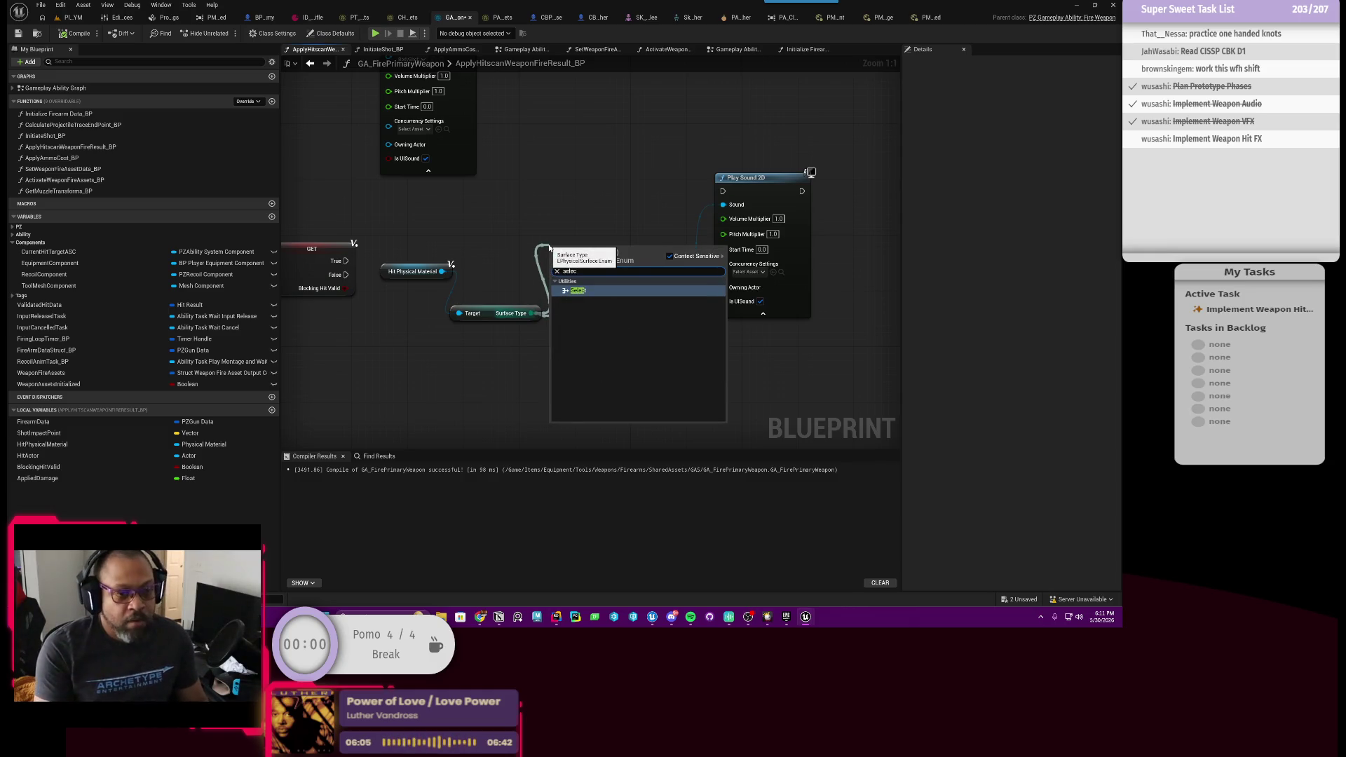
key("Return")
left_click(665, 322)
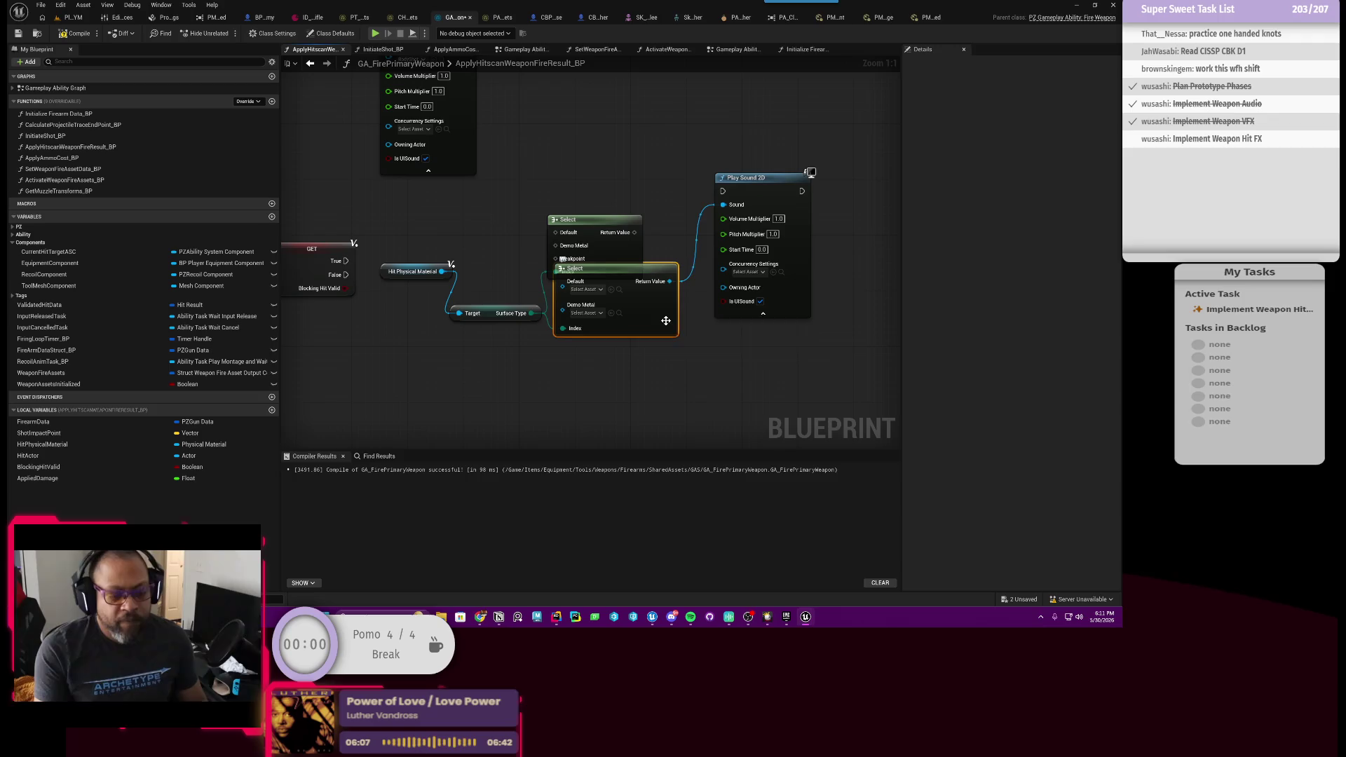
key("Delete")
mouse_move(616, 298)
left_mouse_down()
mouse_move(628, 313)
mouse_move(617, 321)
left_mouse_up()
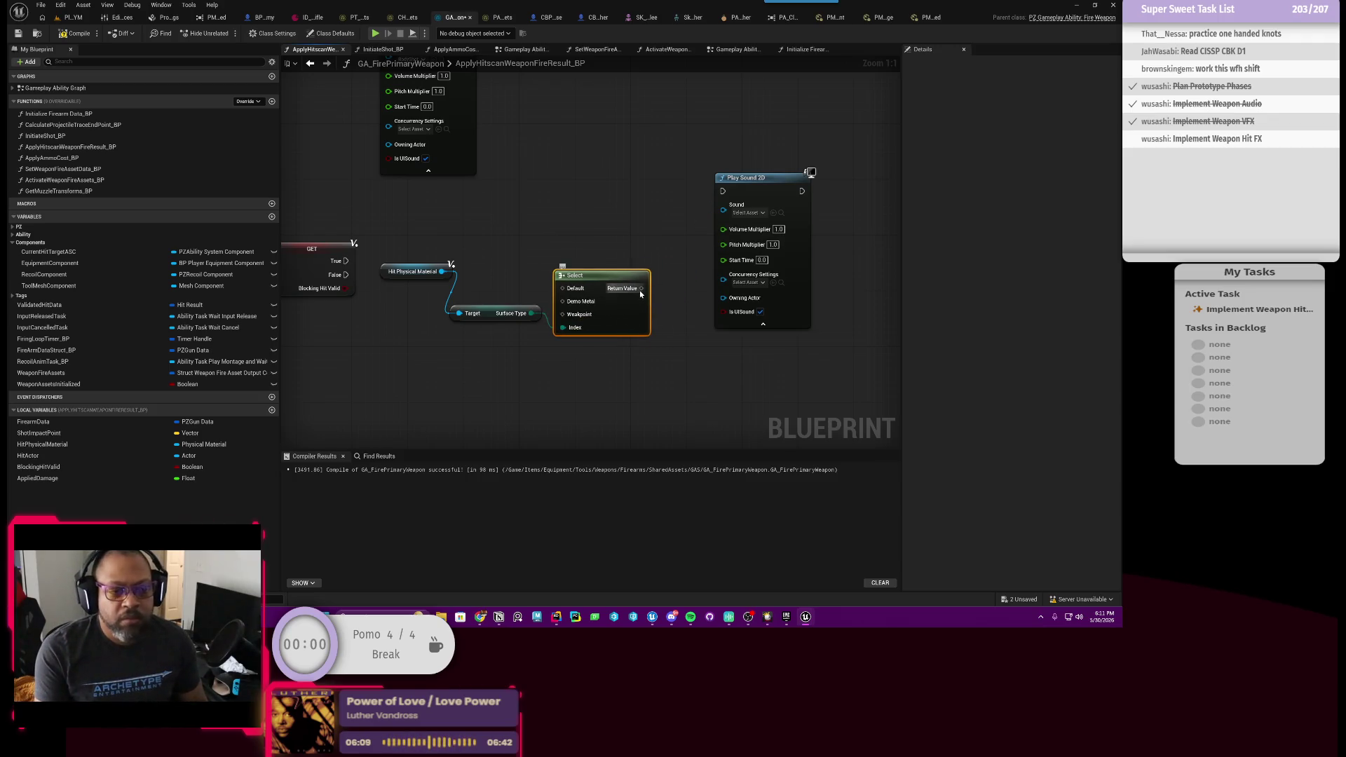
left_click_drag(709, 218, 722, 209)
left_click_drag(653, 321, 653, 280)
Assign BodyShot to the Demo Metal case and Headshot to the Weakpoint case.
left_click(600, 279)
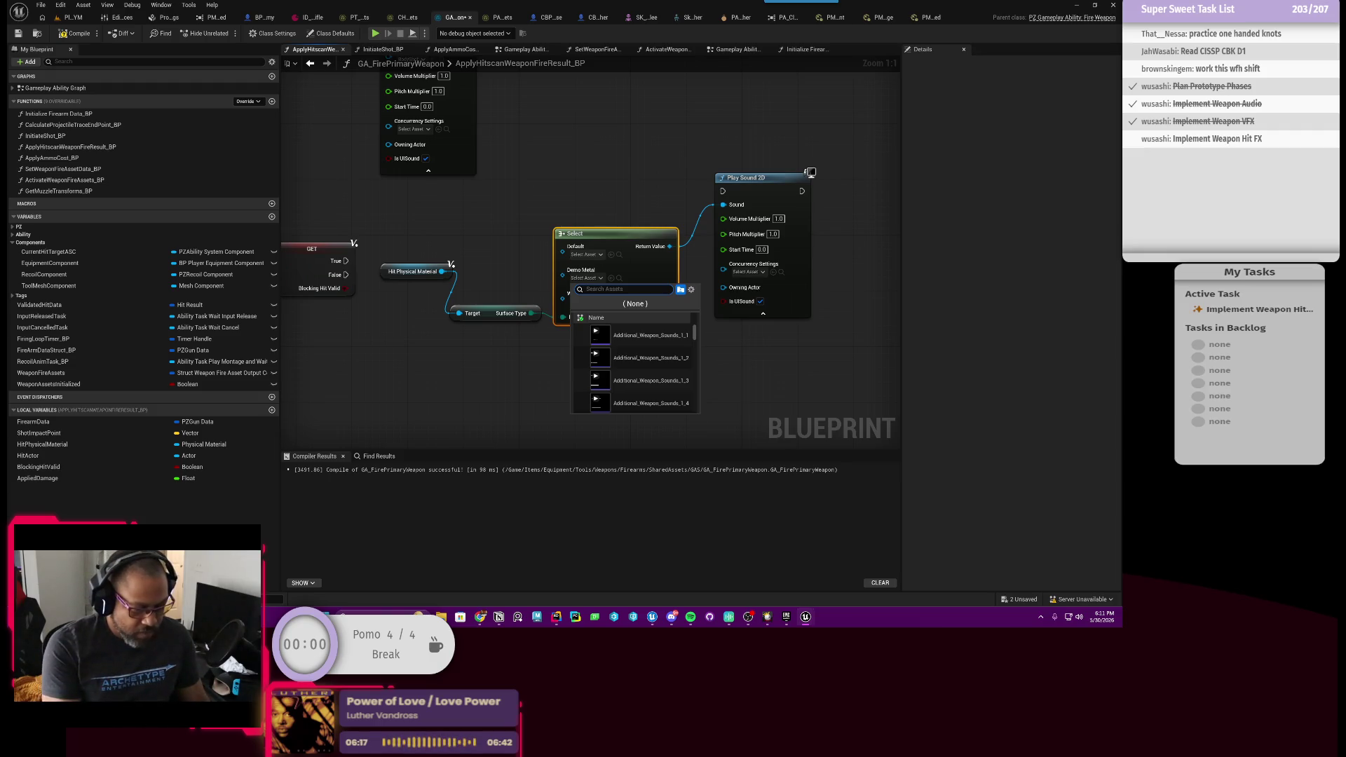
type("body")
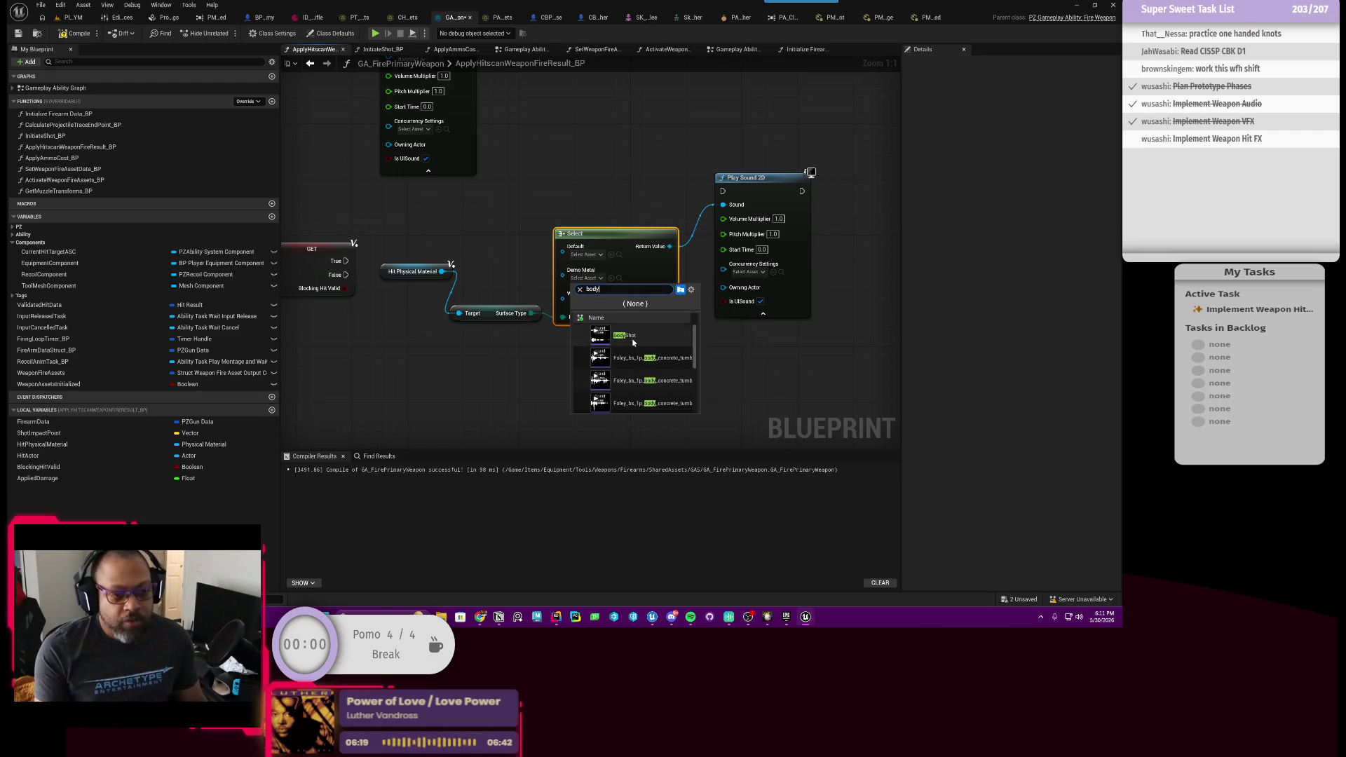
key("Return")
left_click(589, 302)
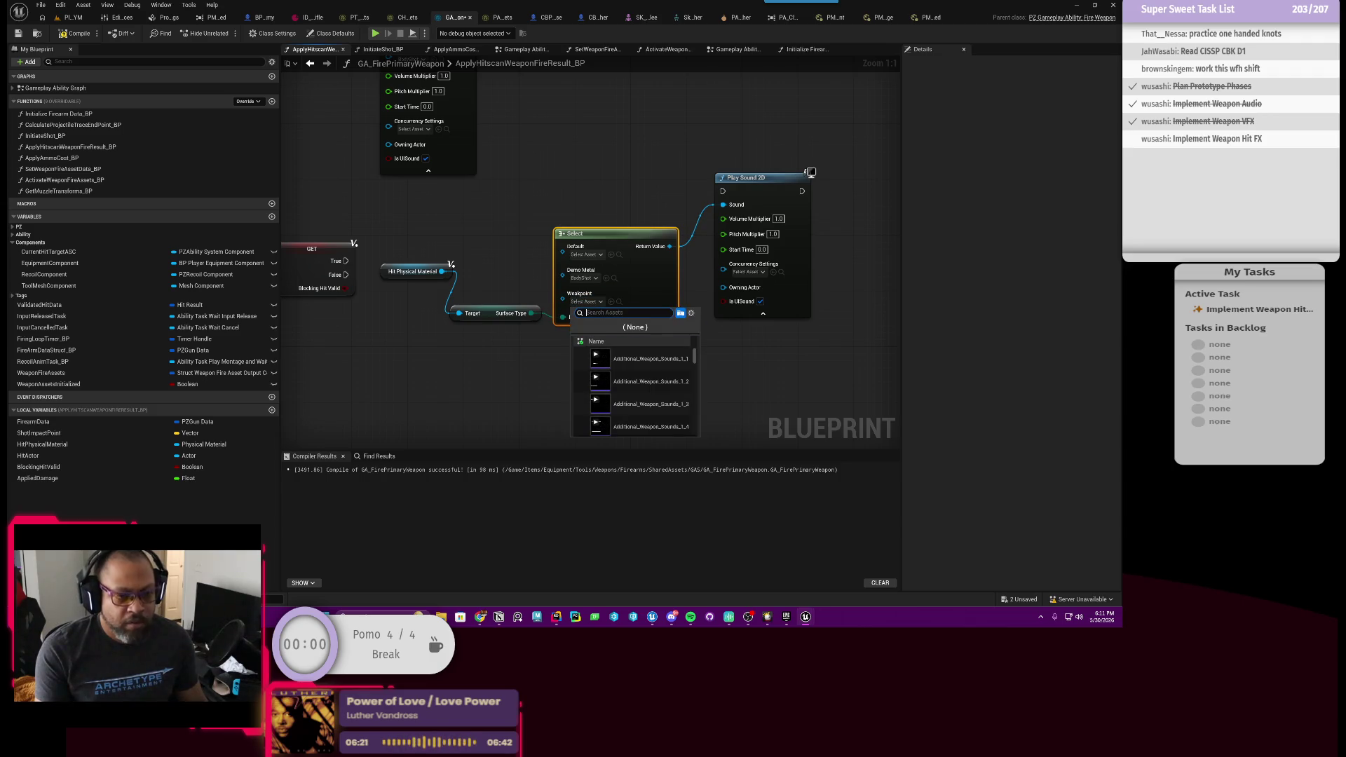
type("headsh")
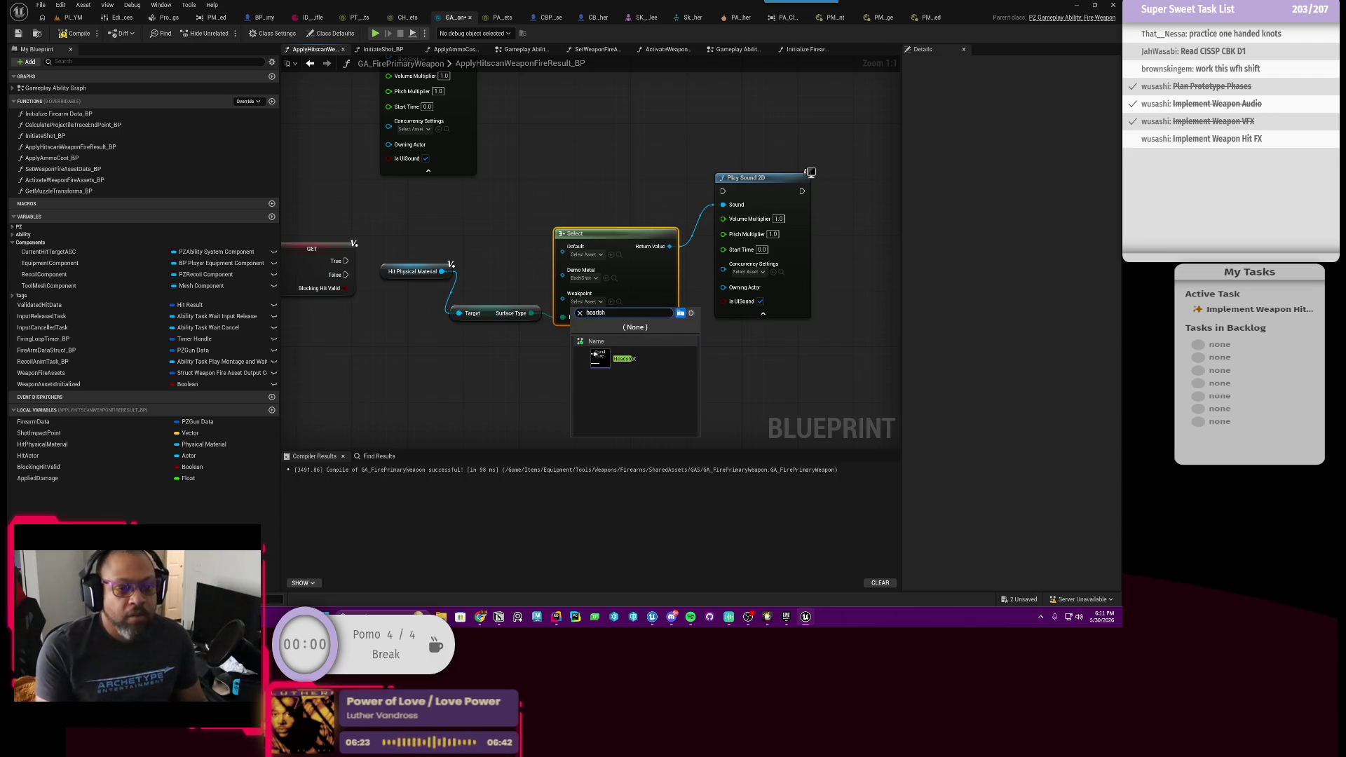
key("Return")
Trigger Play Sound 2D only on valid hits and line up the hit-sound nodes.
left_click_drag(394, 274, 461, 301)
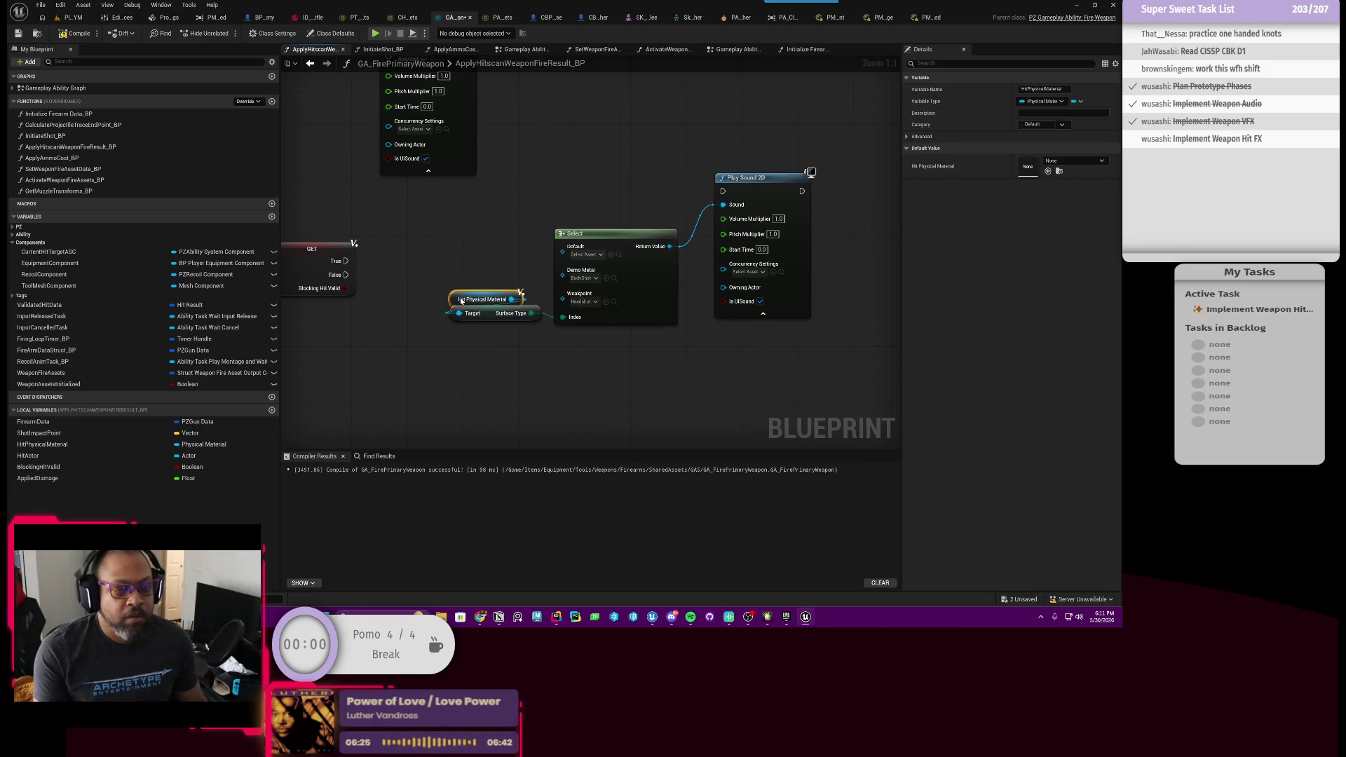
left_click_drag(344, 261, 723, 191)
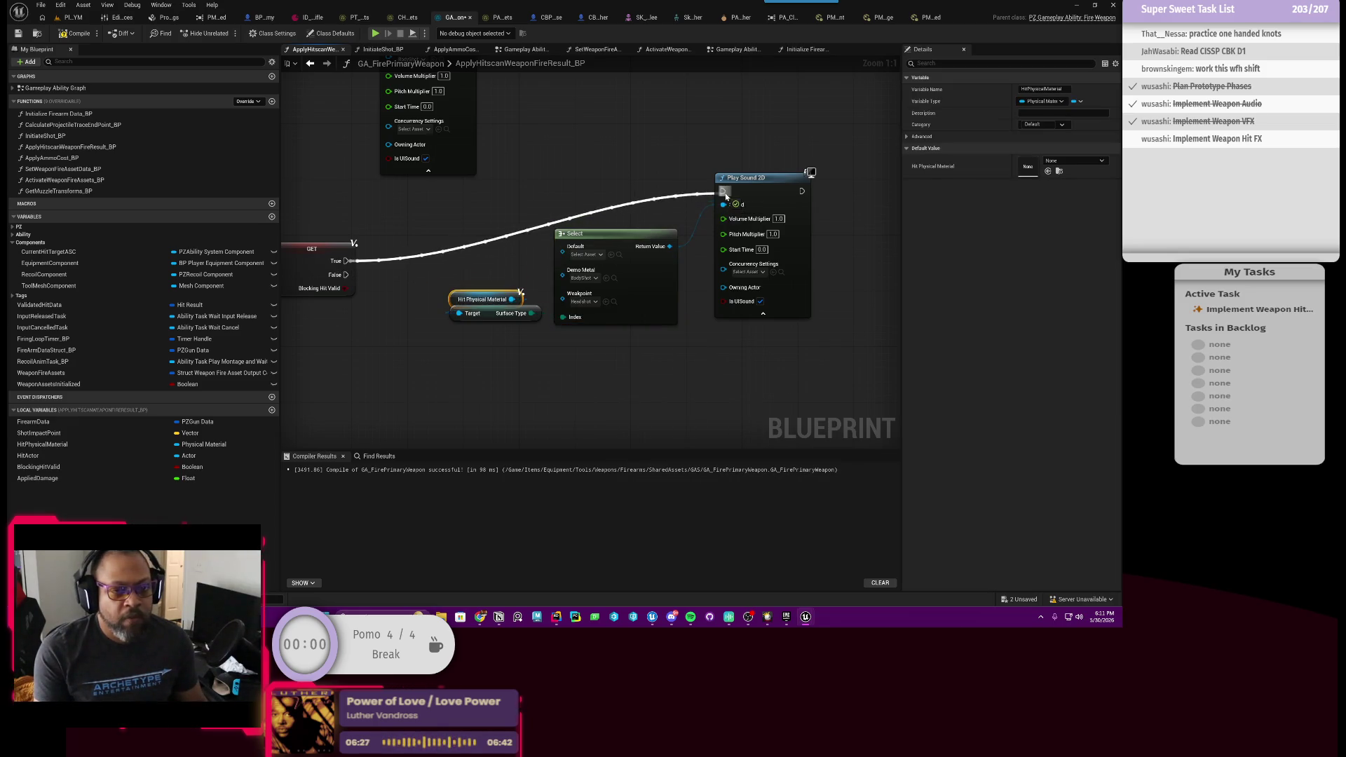
scroll(620, 204, "down", 2)
left_click_drag(515, 179, 772, 317)
left_click_drag(729, 266, 662, 319)
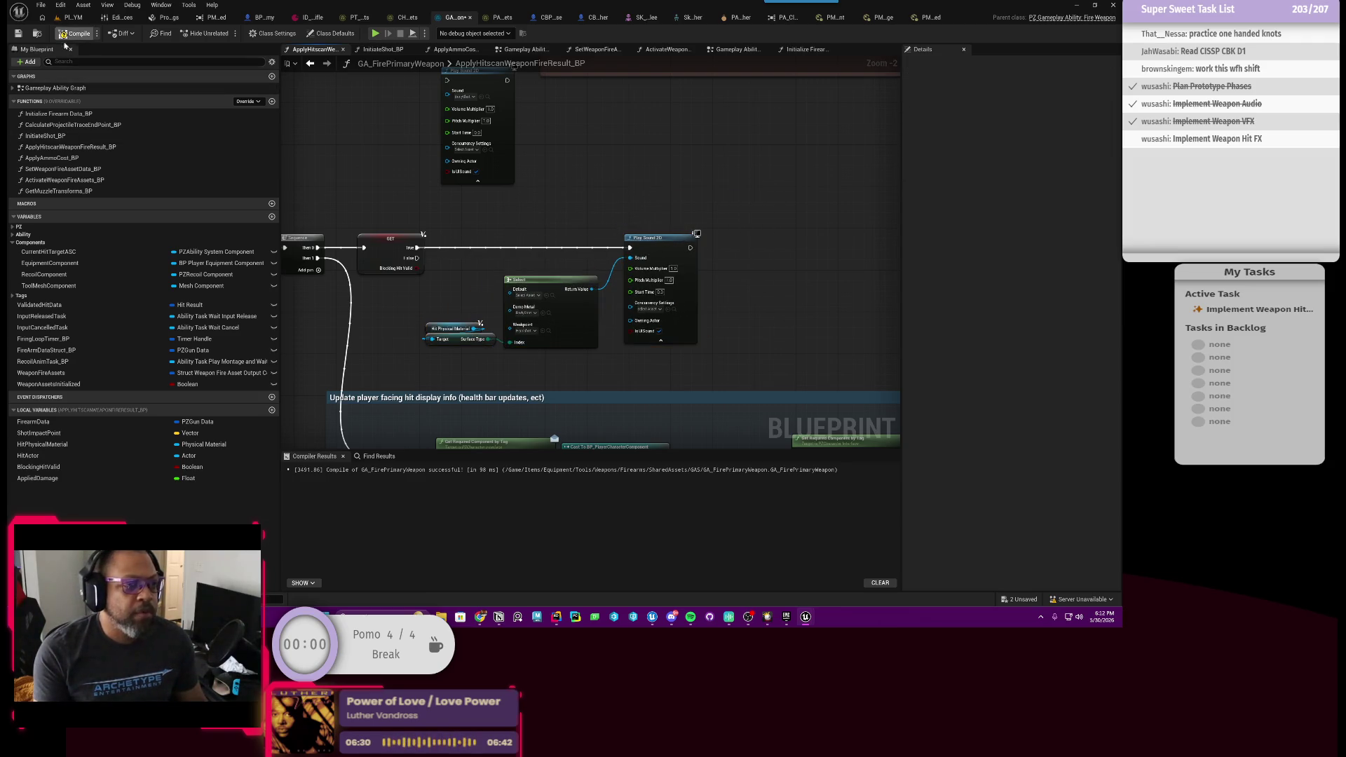
scroll(501, 199, "up", 3)
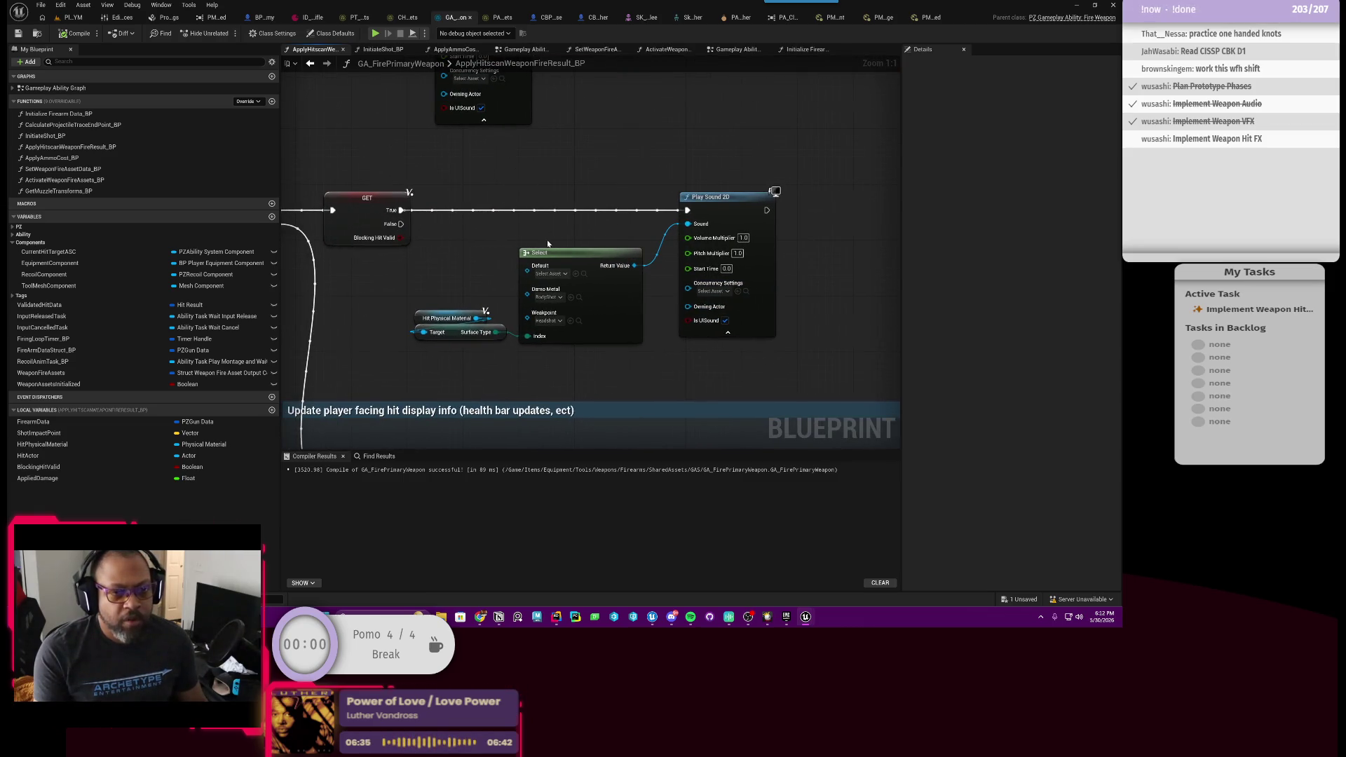
left_click(752, 331)
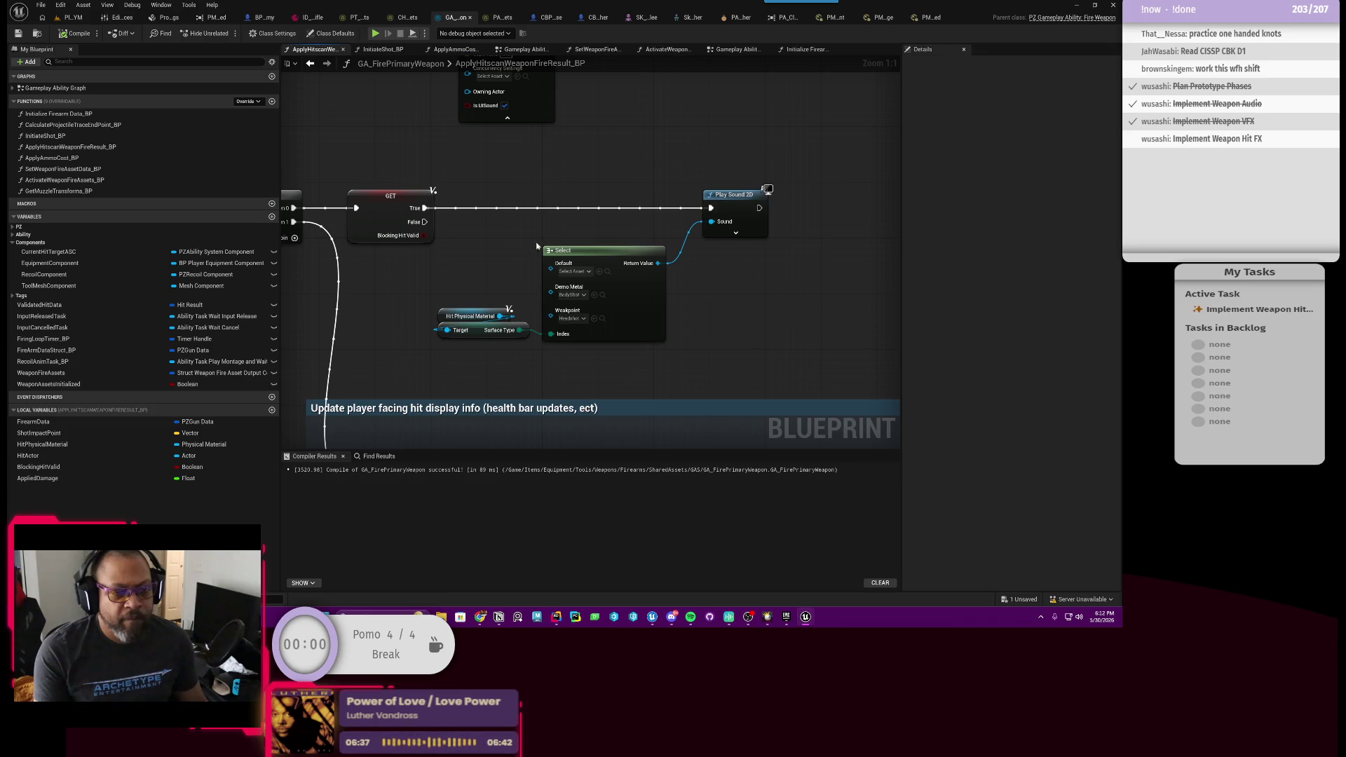
left_click(63, 18)
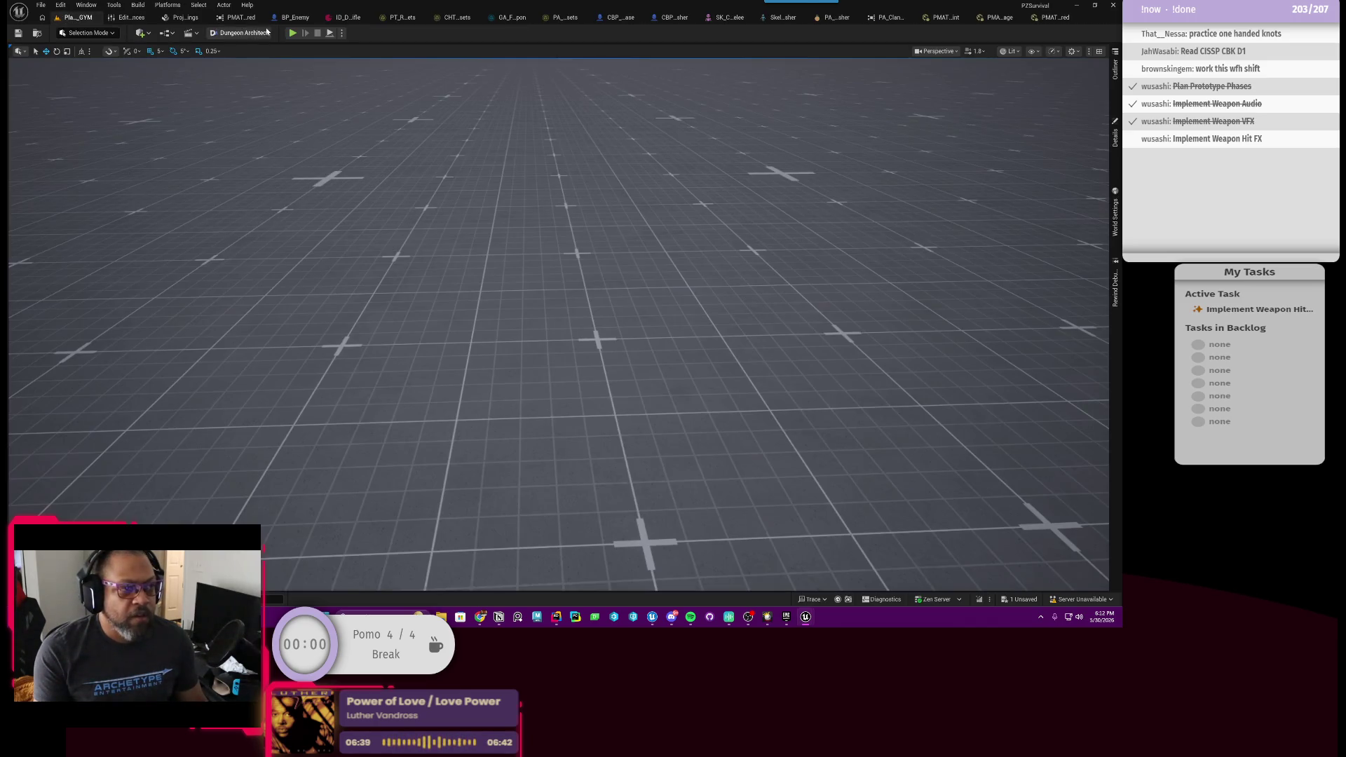
Start Play-in-Editor, equip the gun from the inventory and reload.
left_click(298, 35)
key("Tab")
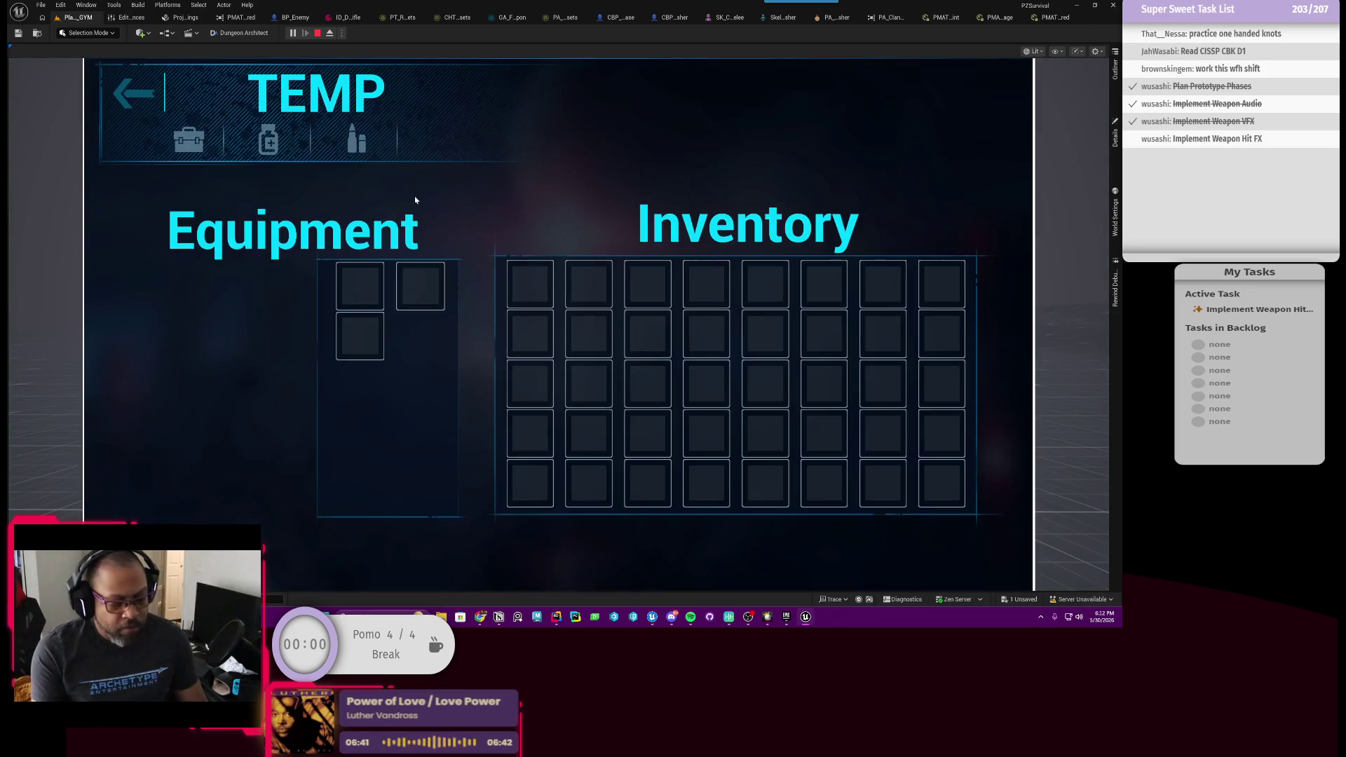
right_click(531, 284)
key("Tab")
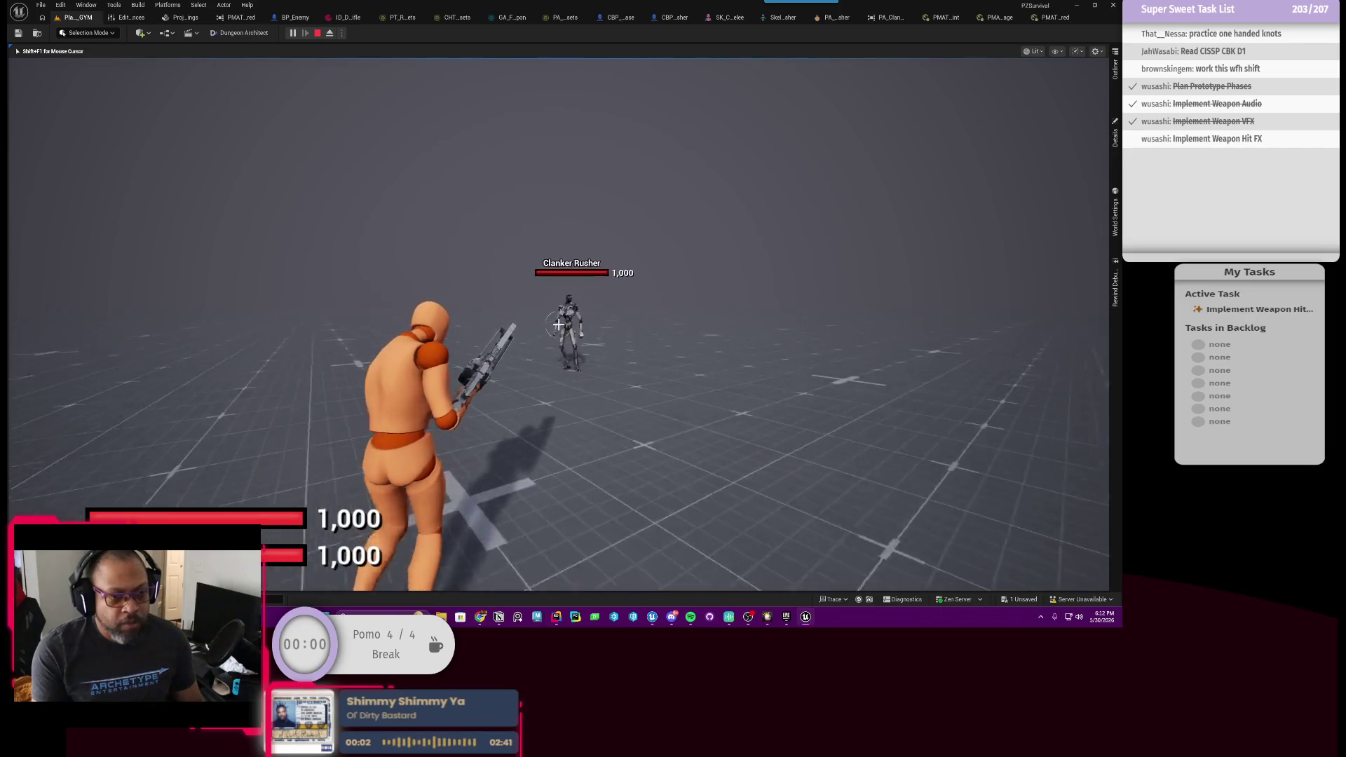
key("r")
Aim and shoot the first Clanker Rusher dead, then reload and fire a test shot.
right_click(559, 324)
left_click(559, 324)
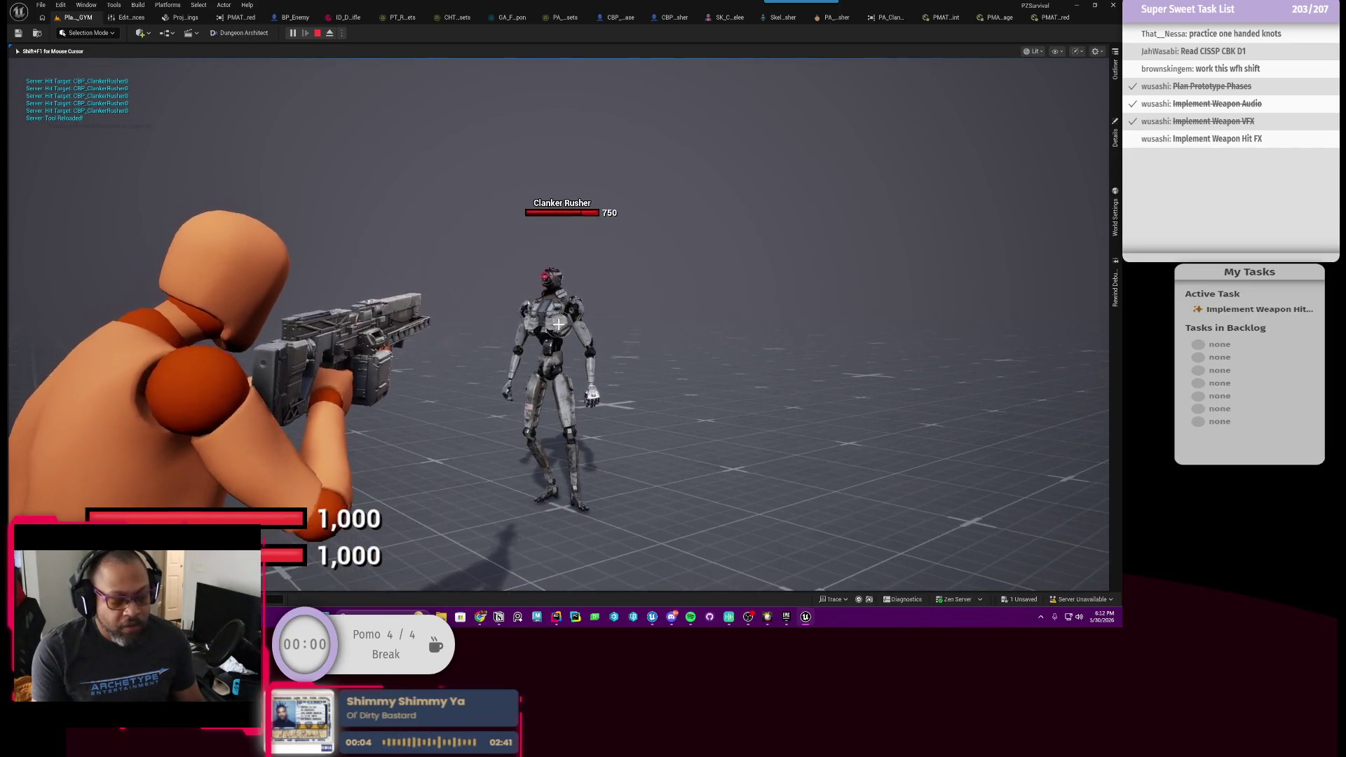
left_click(559, 324)
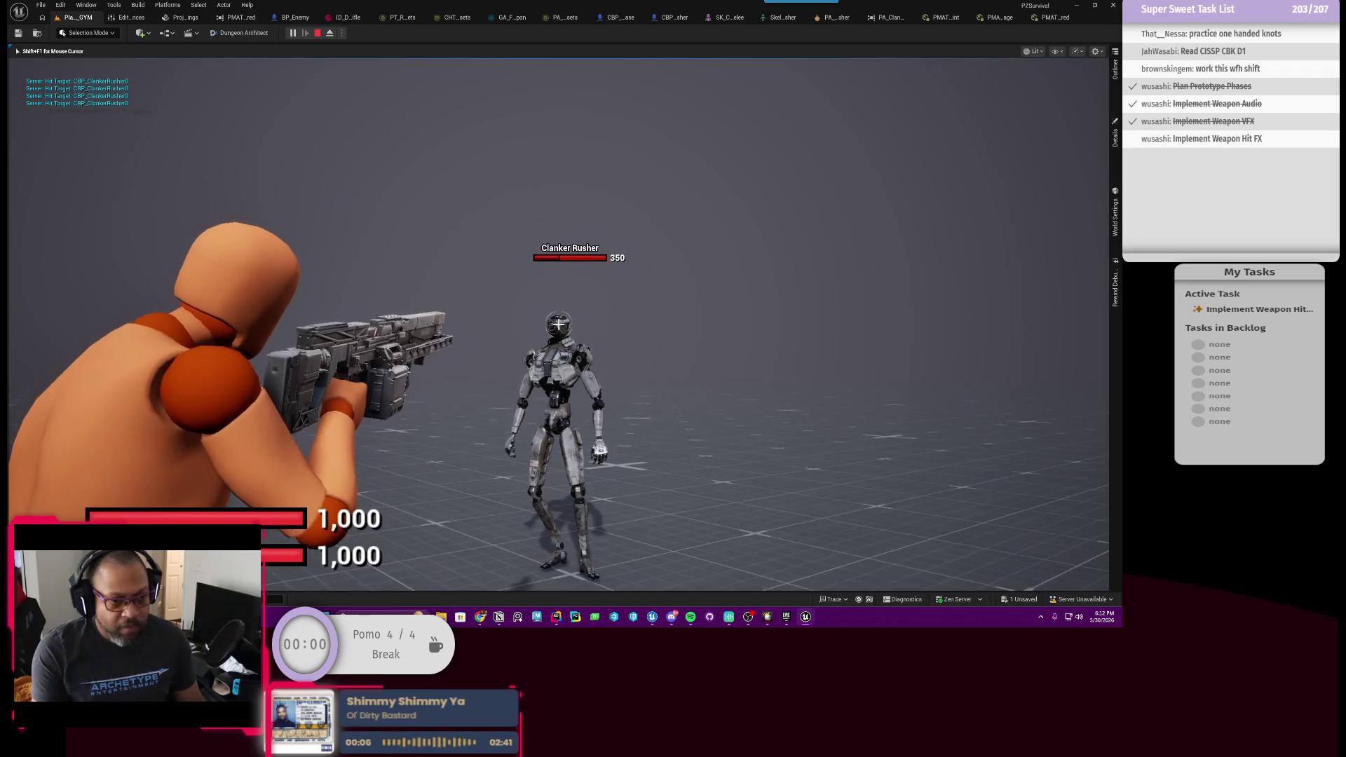
right_click(559, 324)
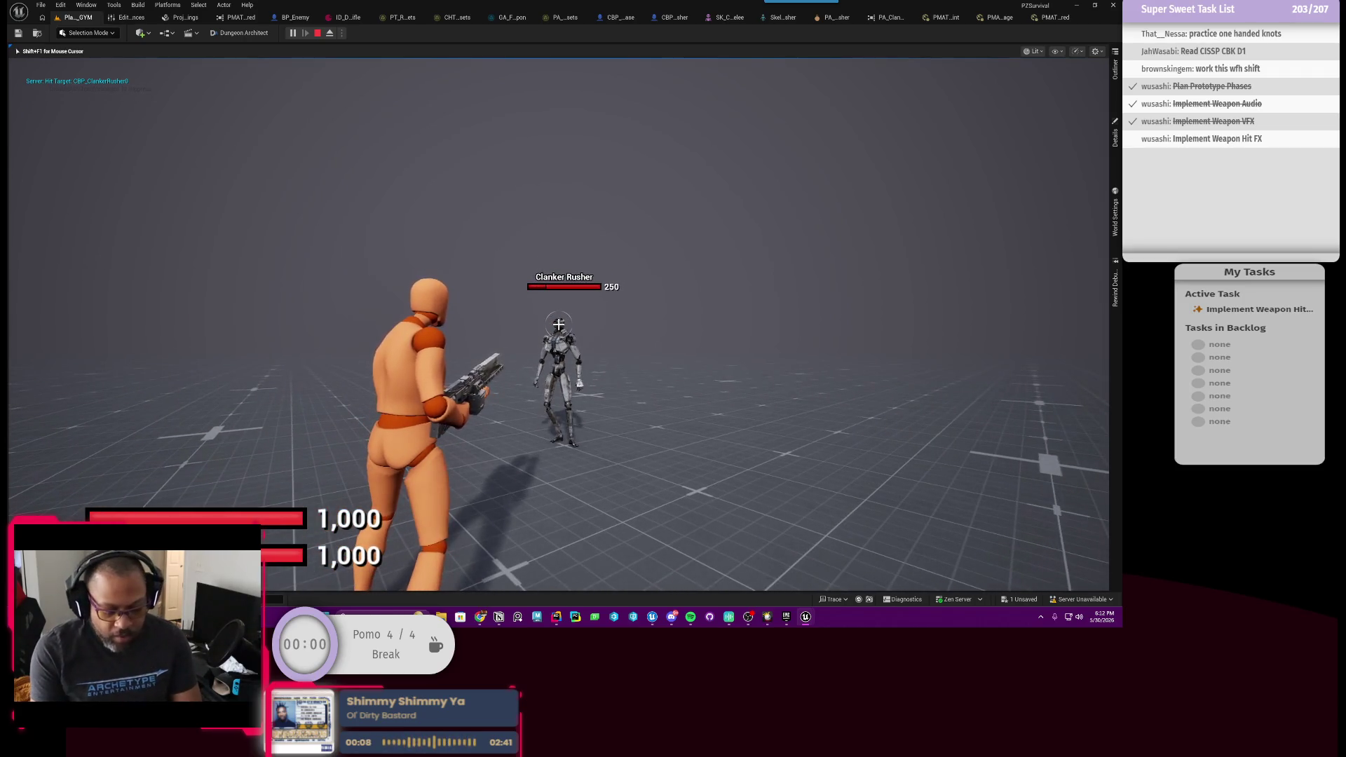
right_click(559, 324)
left_click(559, 324)
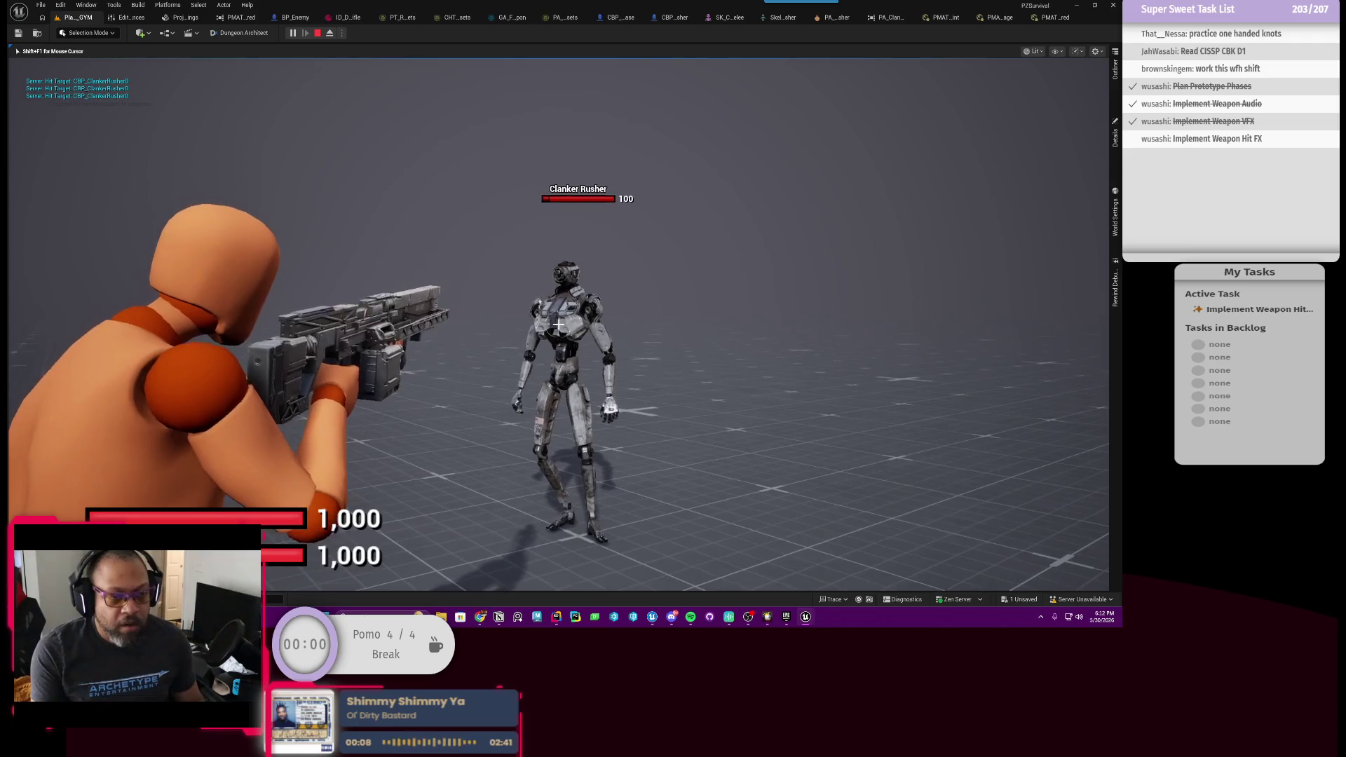
left_click(559, 324)
key("r")
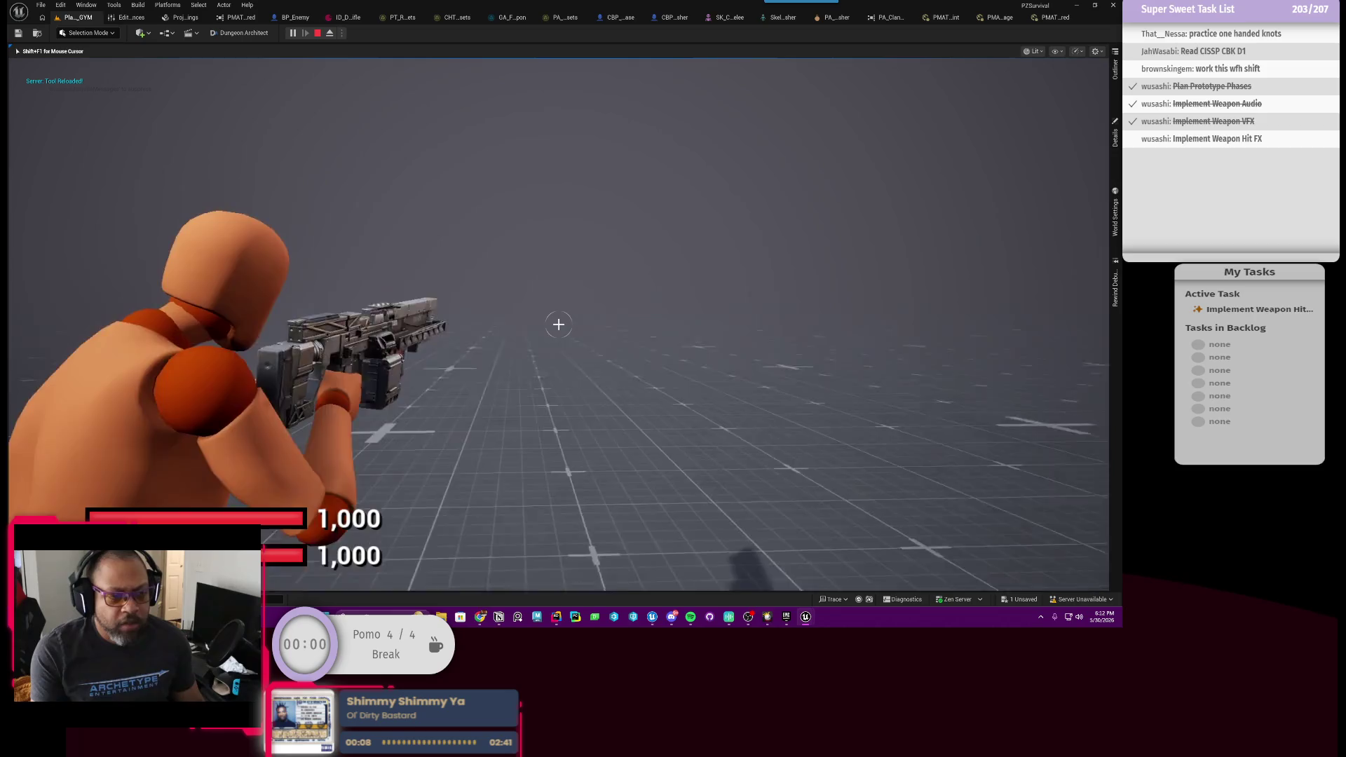
left_click(559, 324)
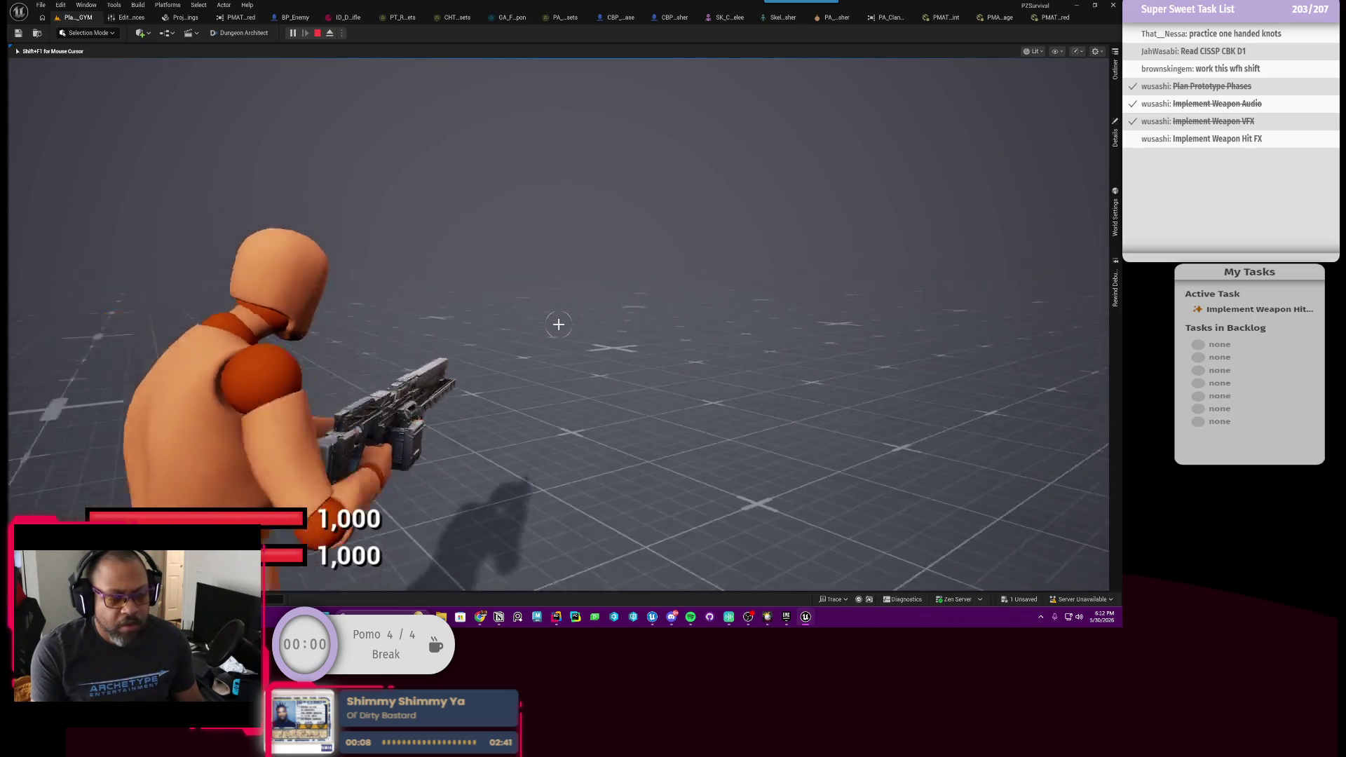
Run to a second Clanker Rusher and shoot it down to 600 health, then release the mouse.
key("w")
key("w")
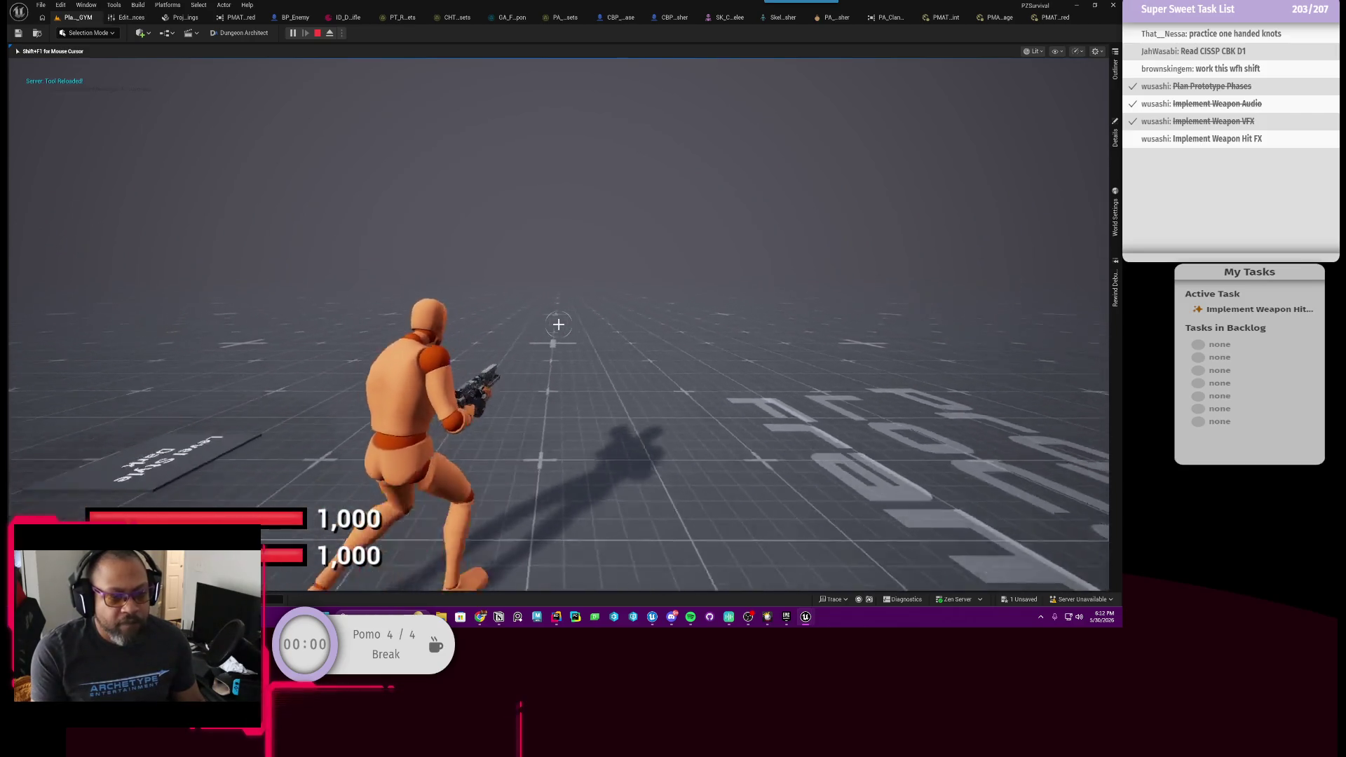
key("r")
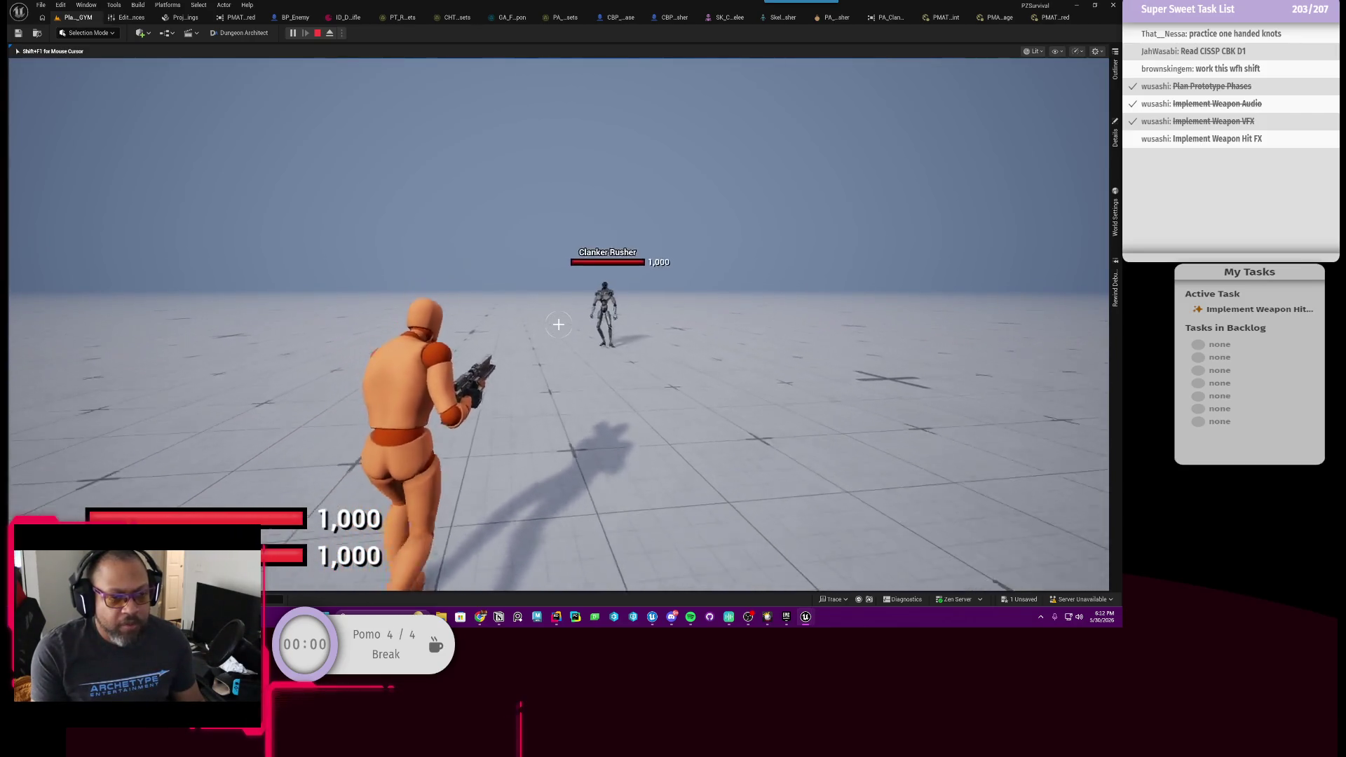
right_click(558, 324)
left_click(558, 324)
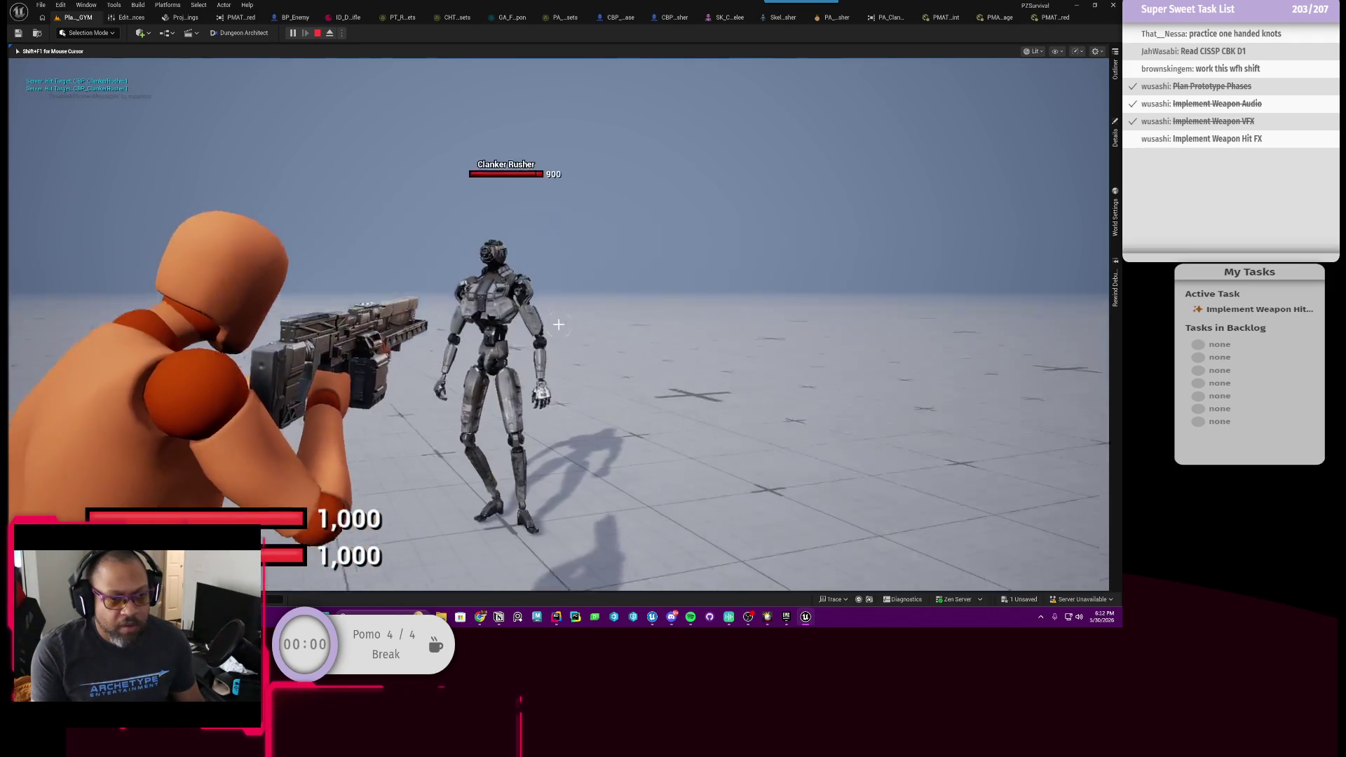
left_click(558, 324)
left_click(558, 324)
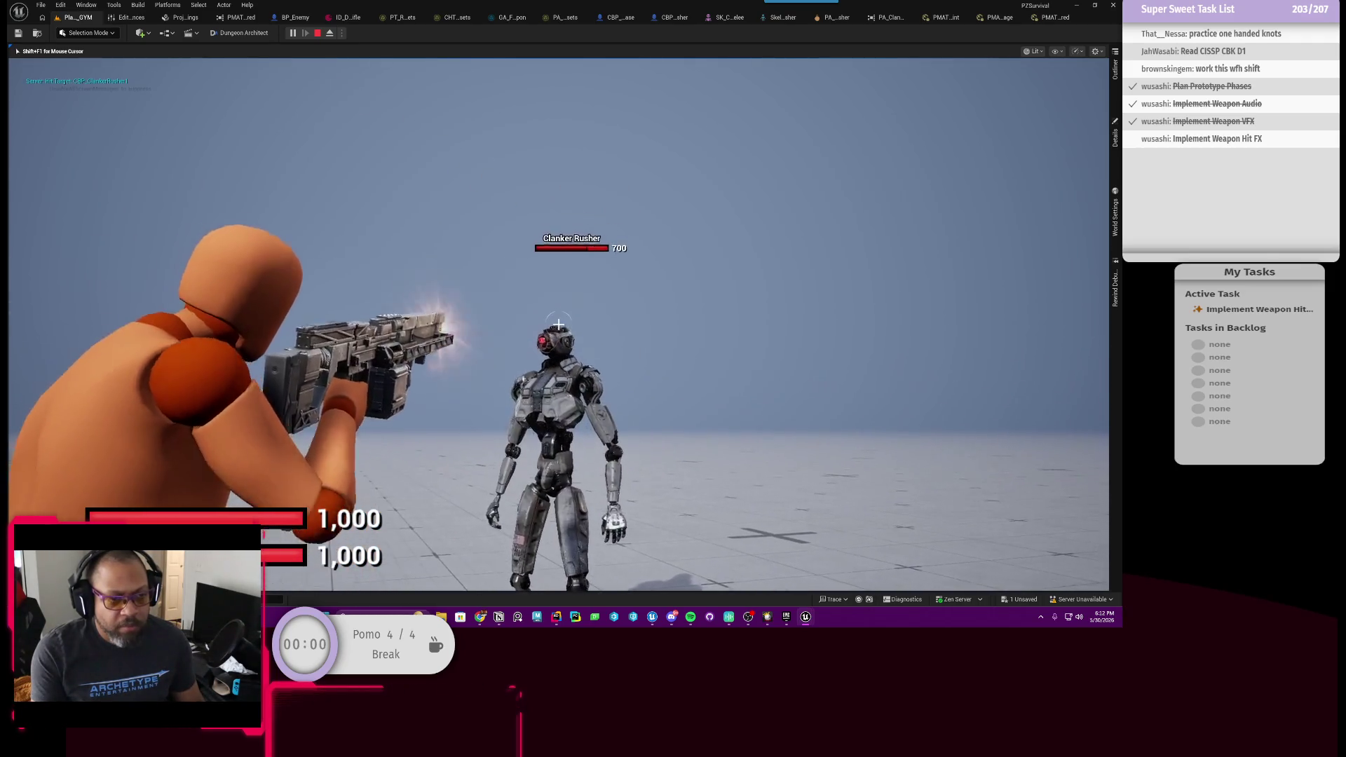
right_click(558, 324)
key("shift+F1")
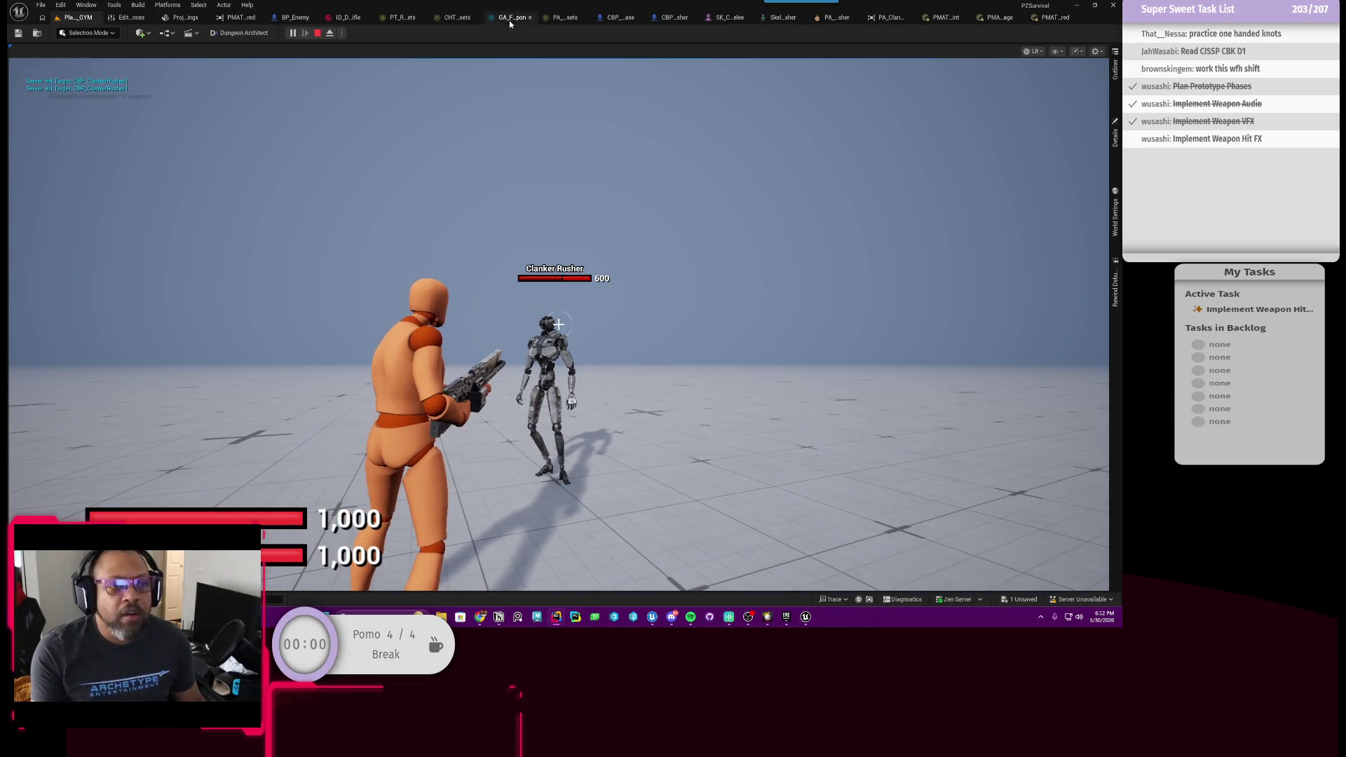
left_click(512, 17)
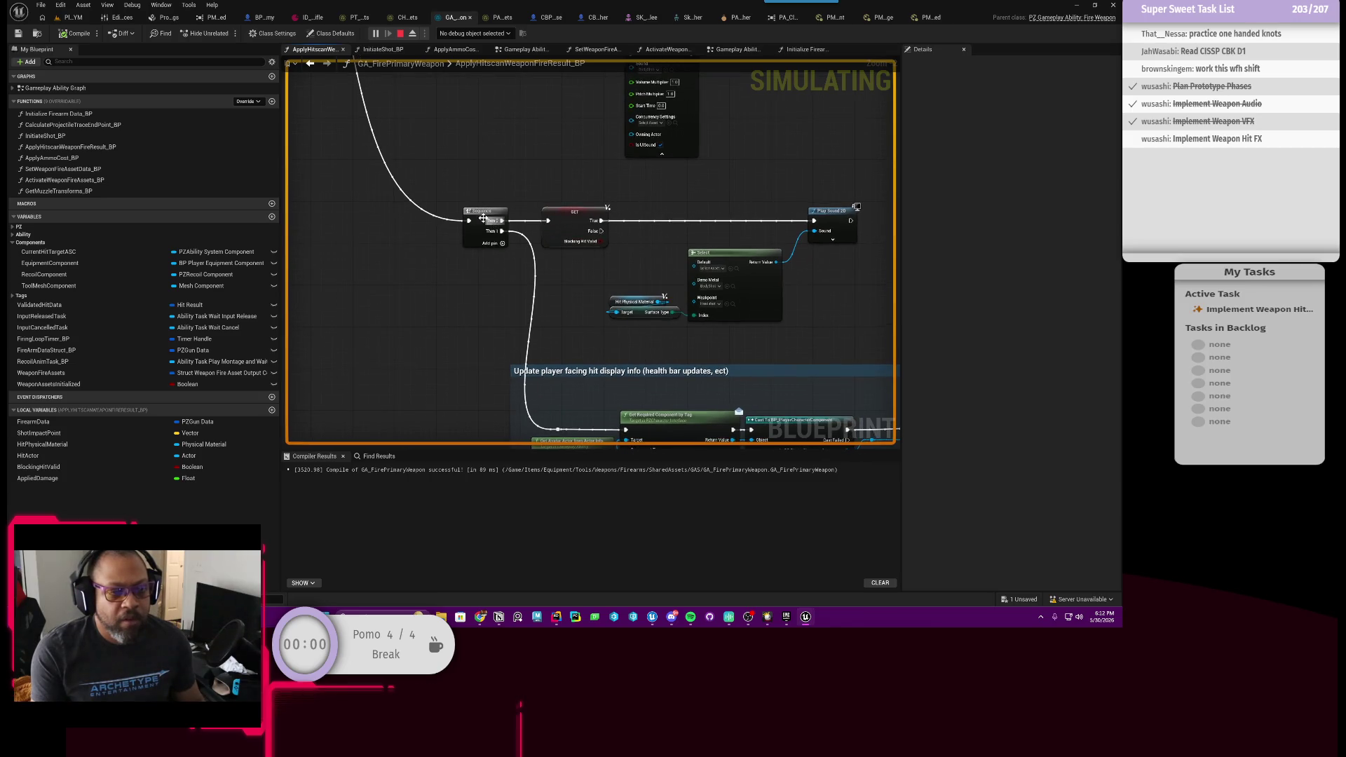
Add a breakpoint on the Sequence node and fire in game to trigger it.
right_click(483, 218)
left_click(545, 415)
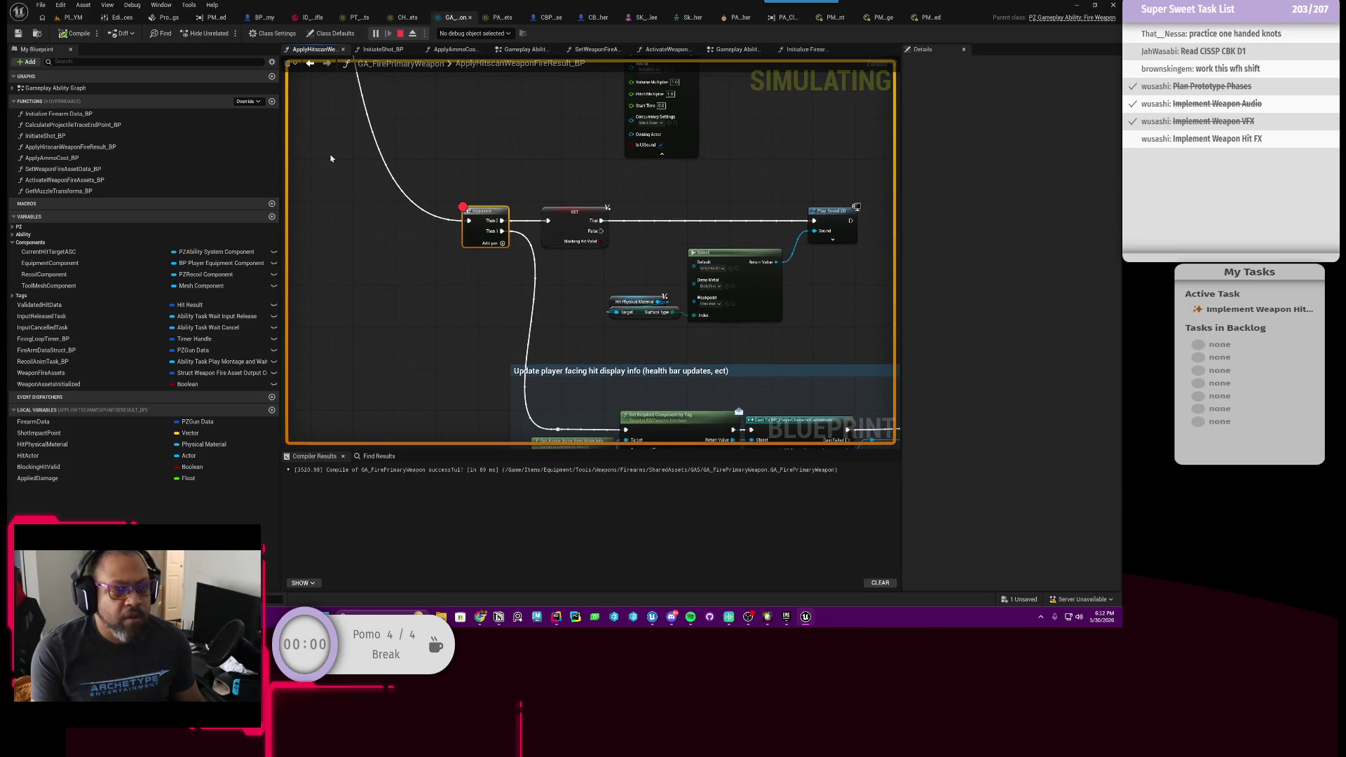
left_click(74, 17)
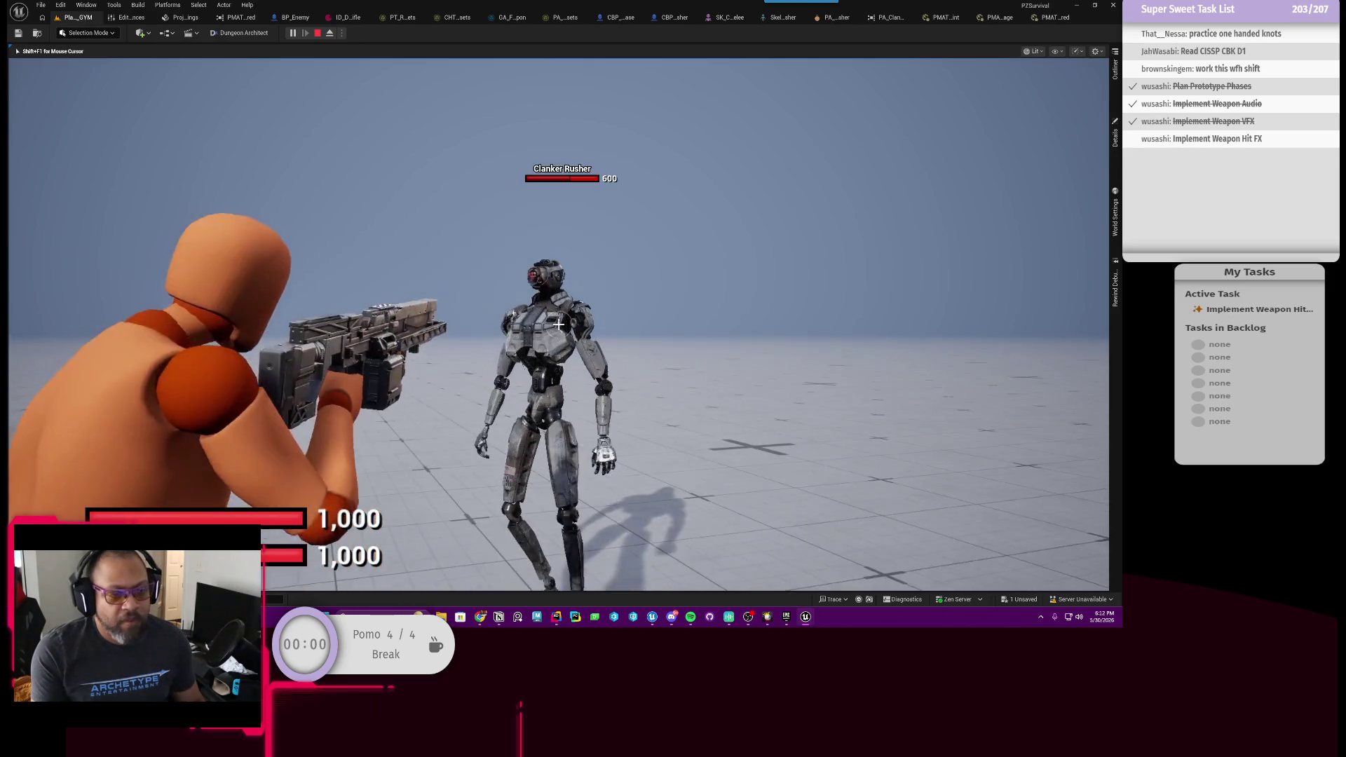
left_click(450, 239)
right_click(449, 239)
Step through to Play Sound 2D, confirming the Surface Type reads DemoMetal, and step past it.
left_click(464, 35)
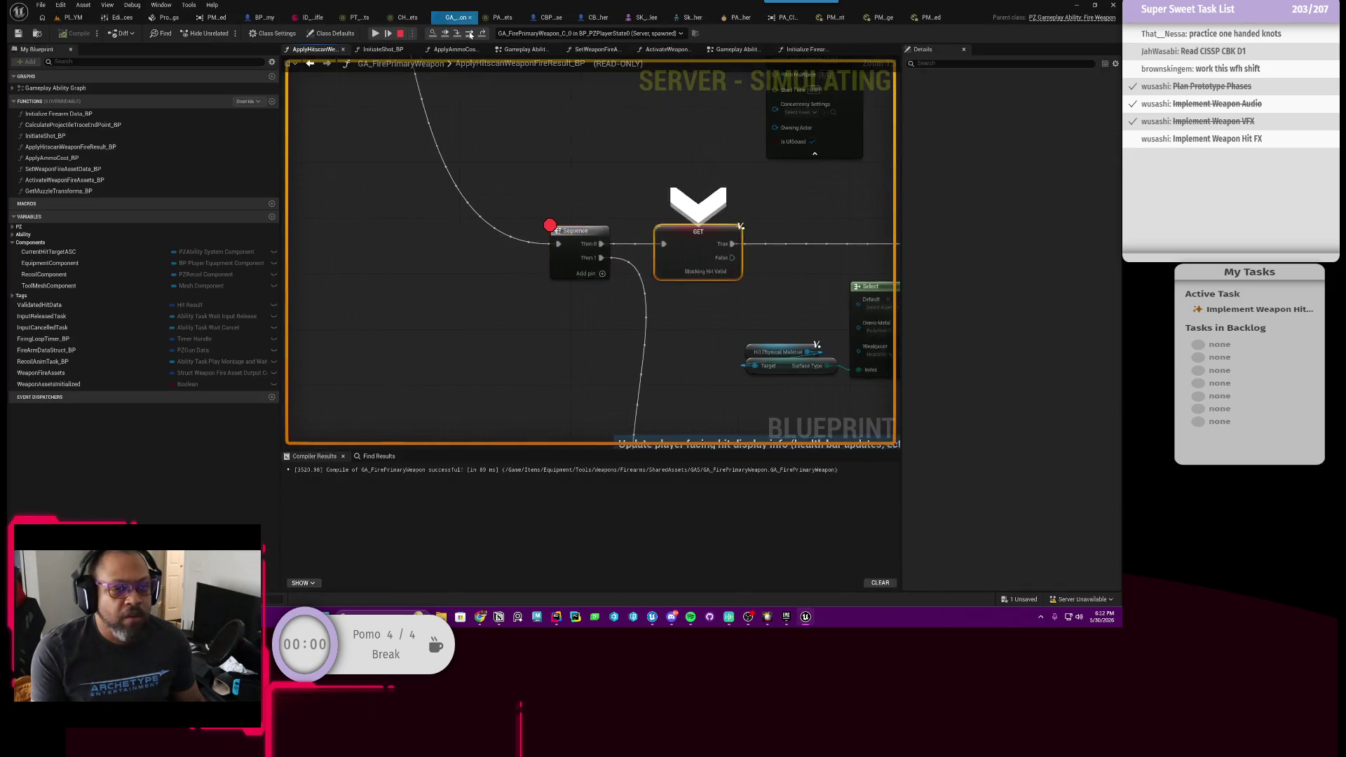
left_click(464, 35)
left_click(465, 35)
mouse_move(515, 303)
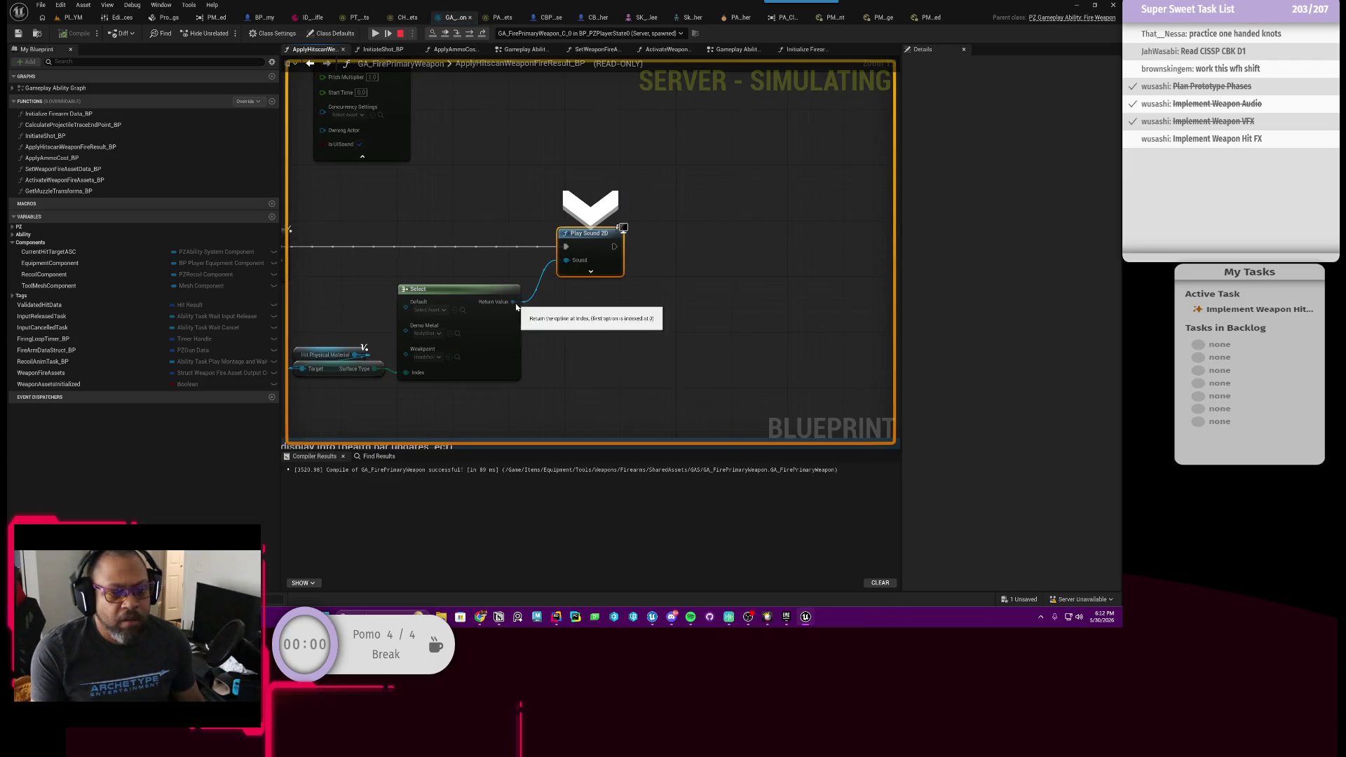
mouse_move(413, 376)
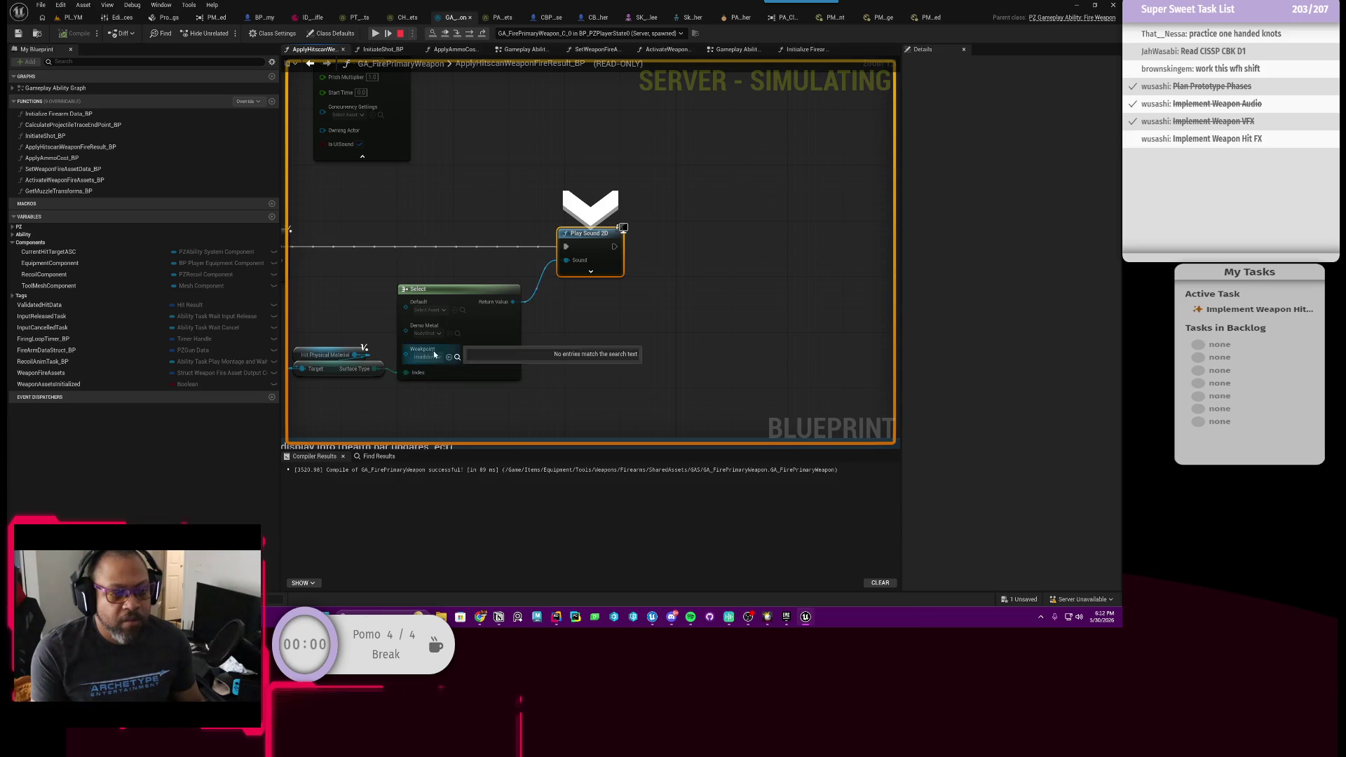
mouse_move(443, 341)
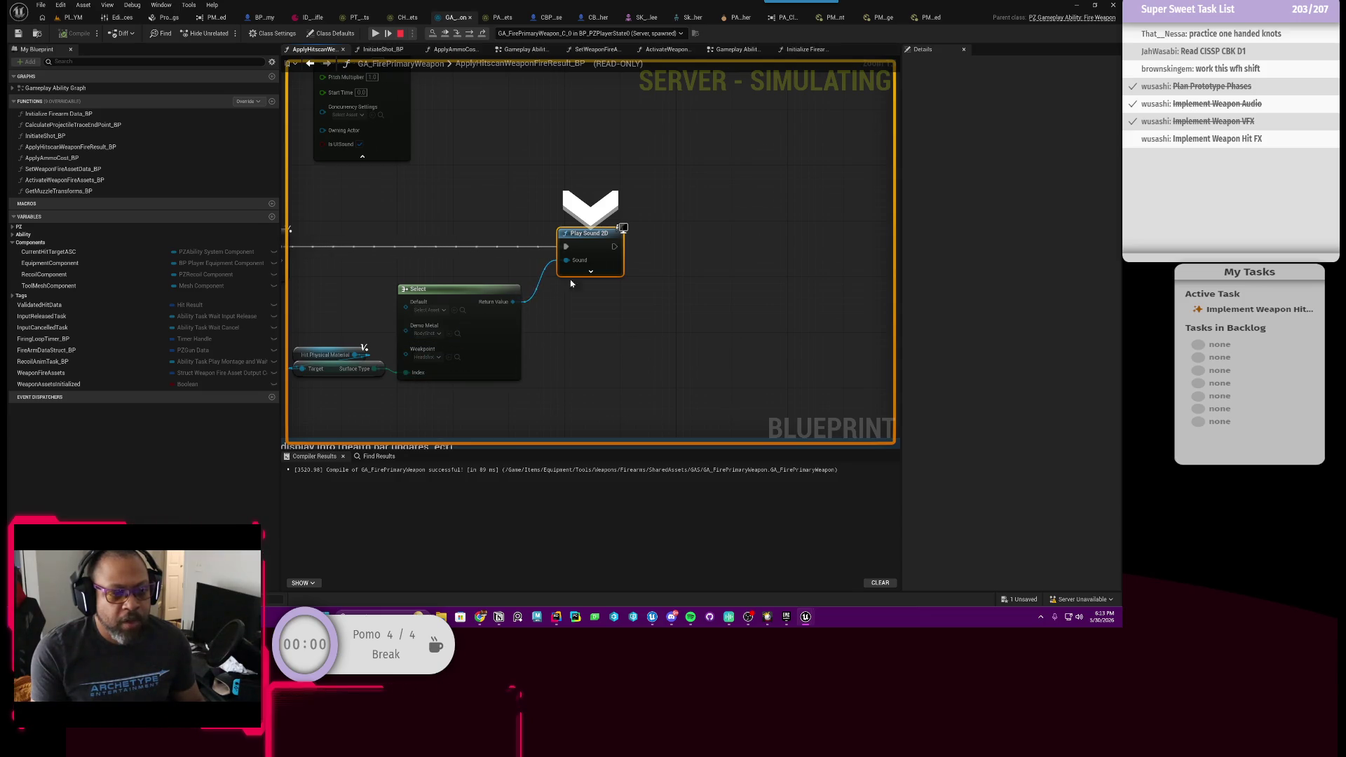
mouse_move(566, 260)
left_click(469, 35)
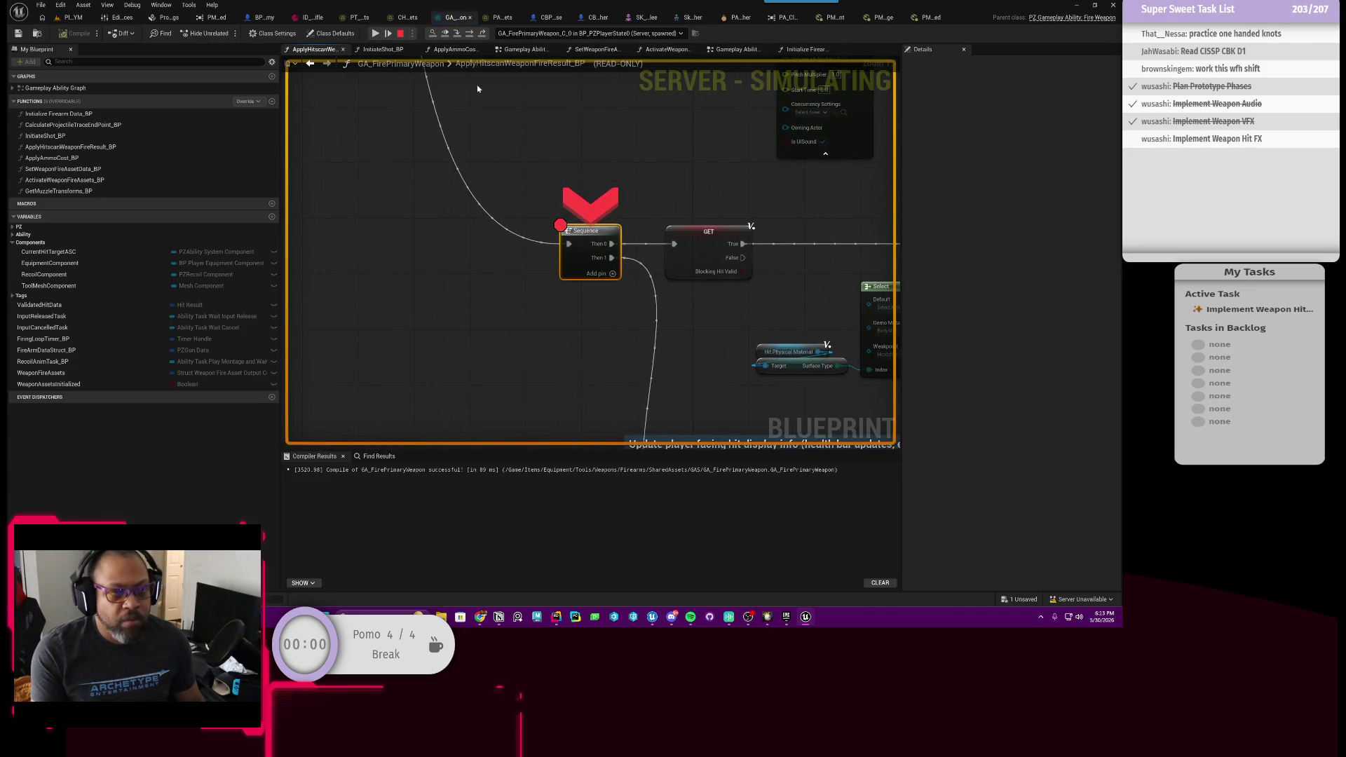
left_click(469, 35)
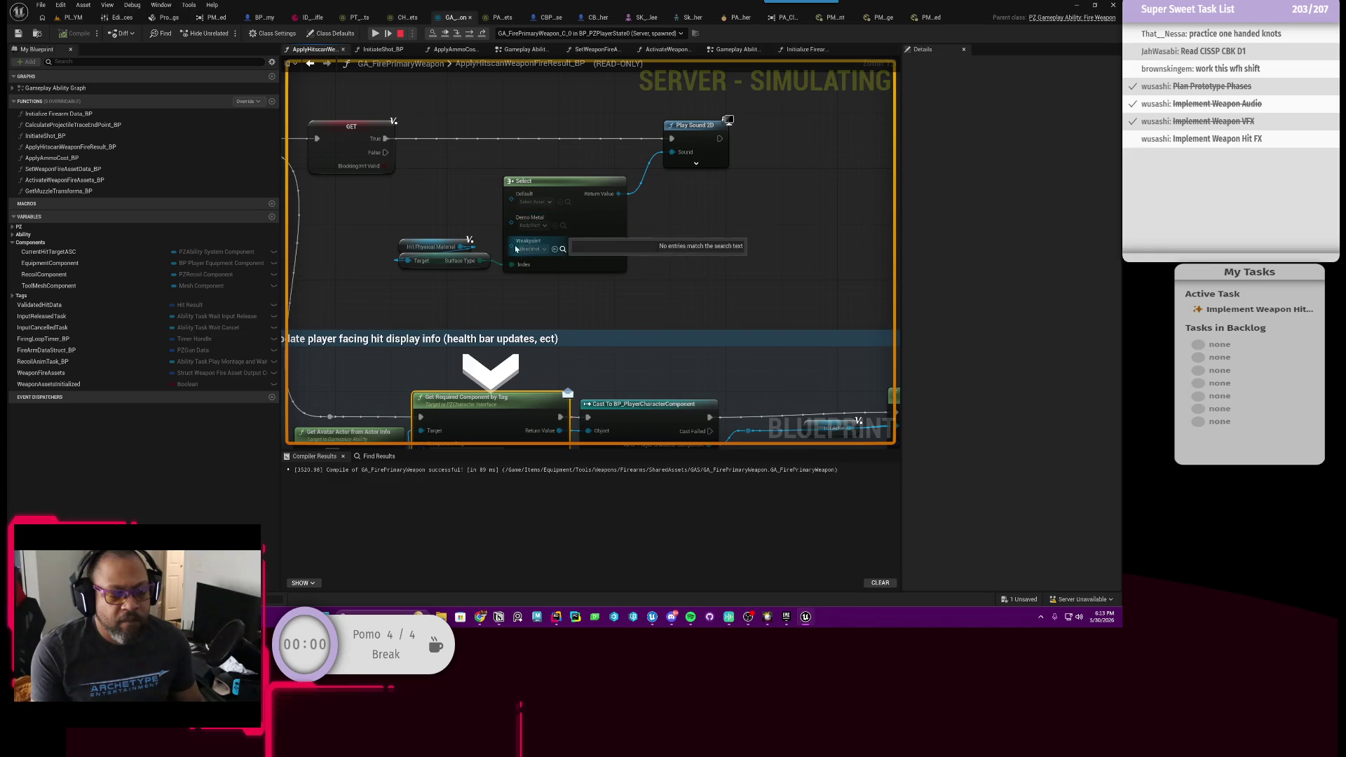
Stop play and set Play Sound 2D's Volume Multiplier to 10.0.
left_click(696, 164)
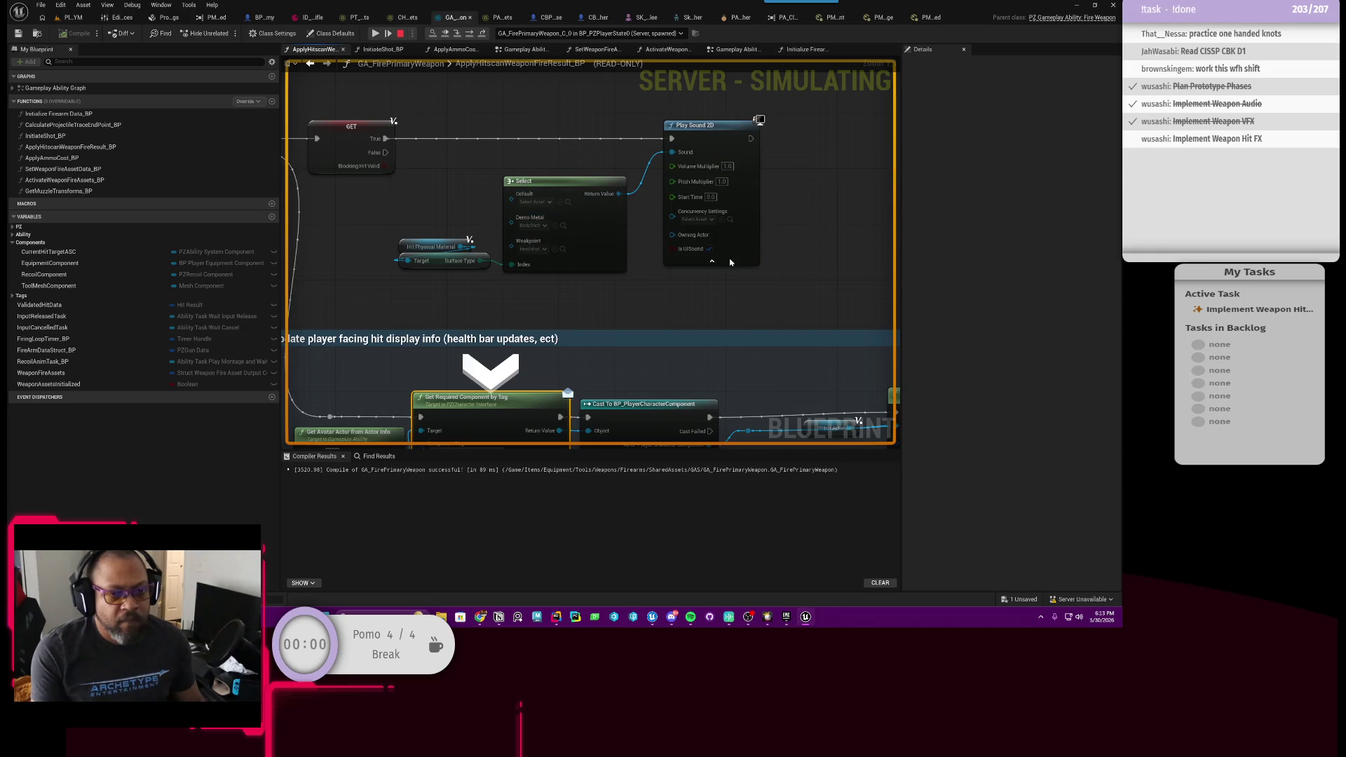
key("Escape")
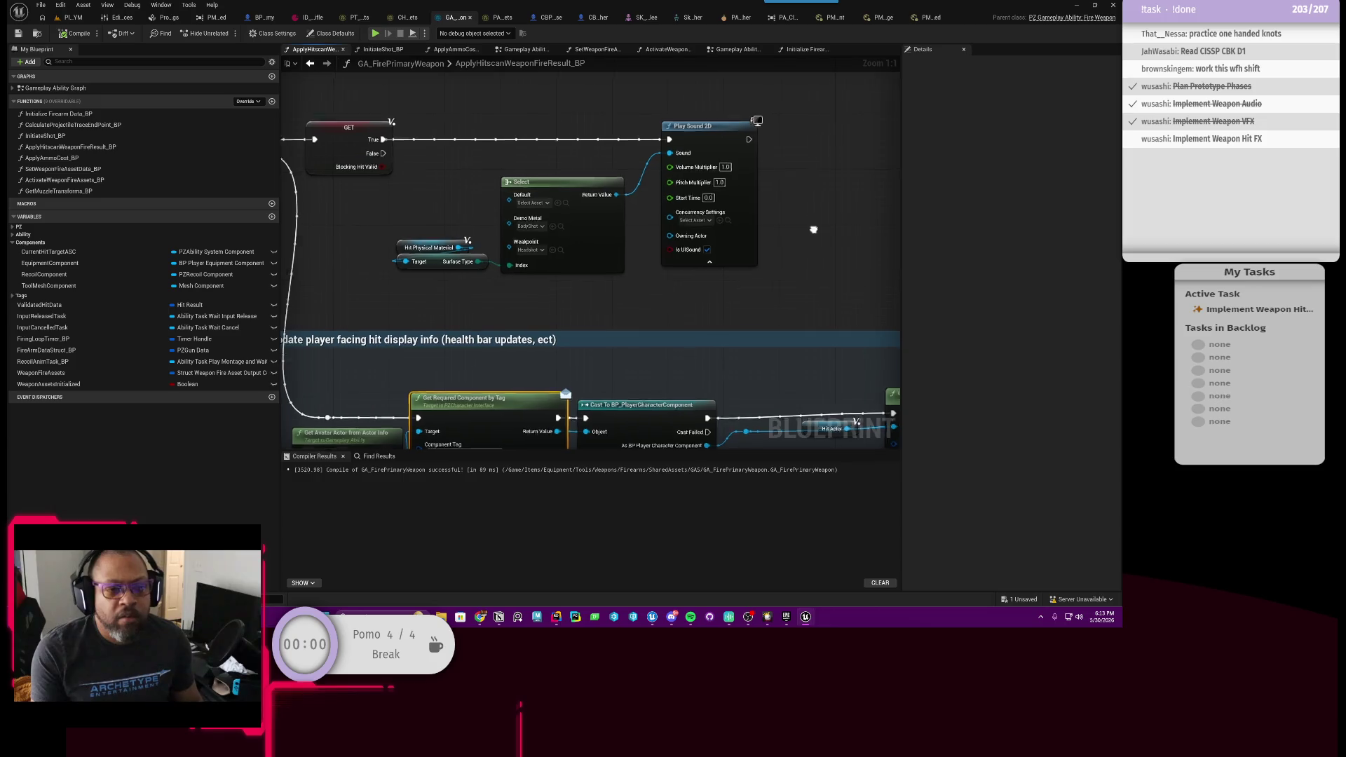
left_click_drag(749, 225, 673, 262)
left_click(674, 235)
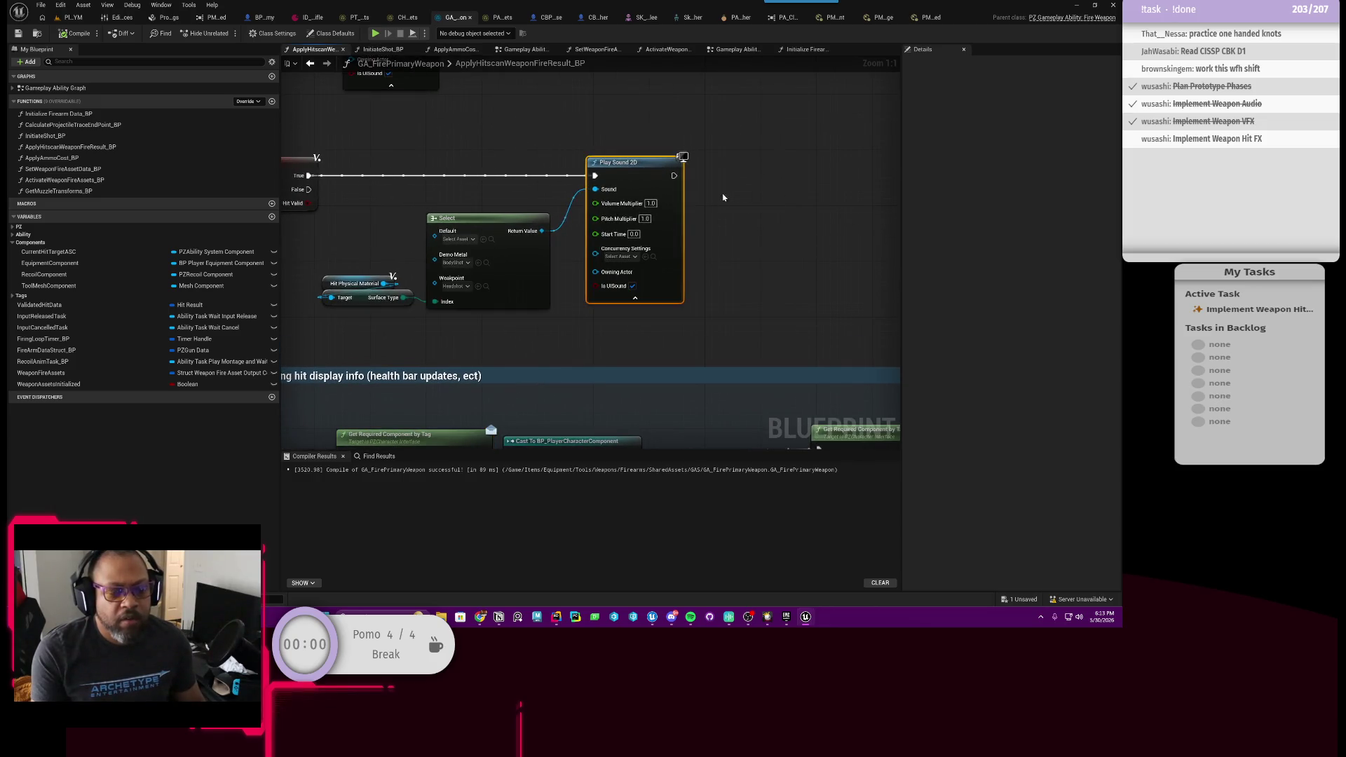
left_click(651, 203)
type("10")
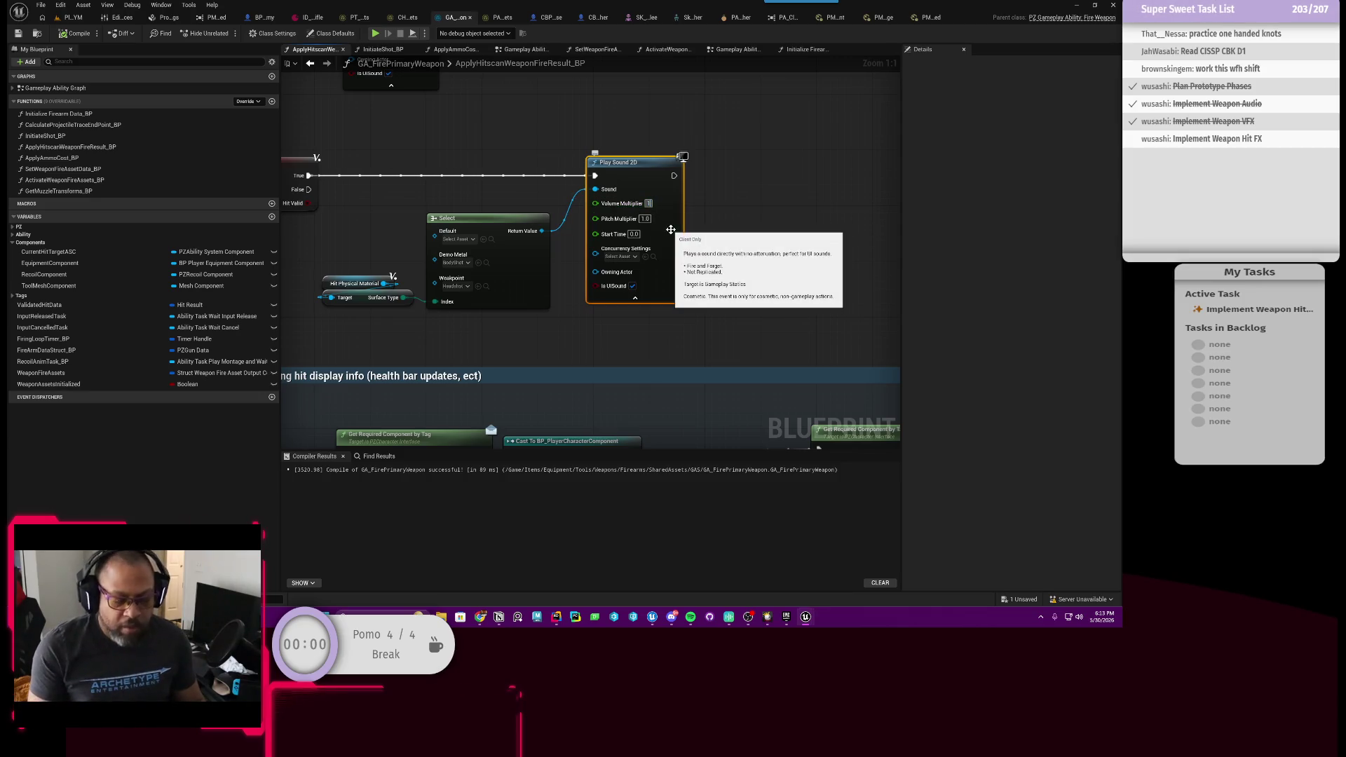
key("Return")
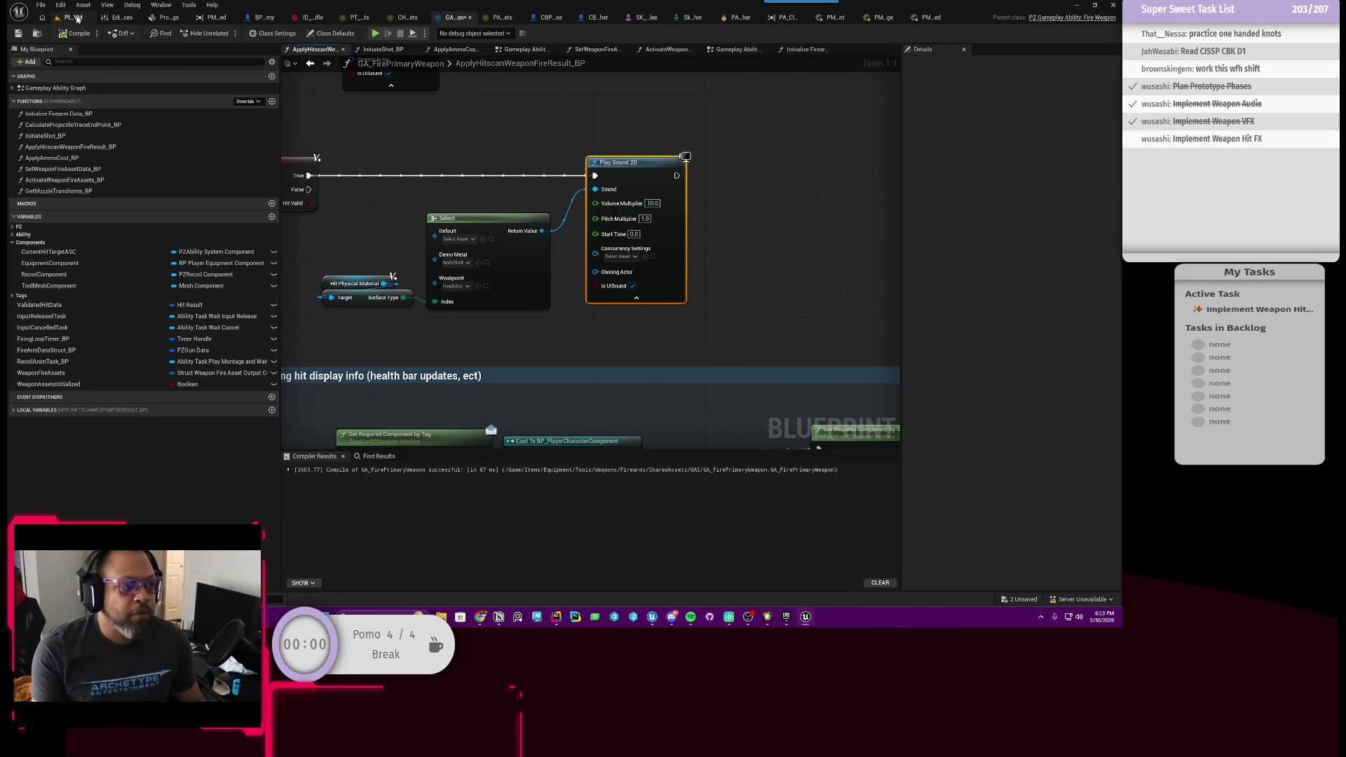
left_click(78, 19)
Start play, fire past the breakpoint, then remove the Sequence node's breakpoint and resume.
left_click(292, 33)
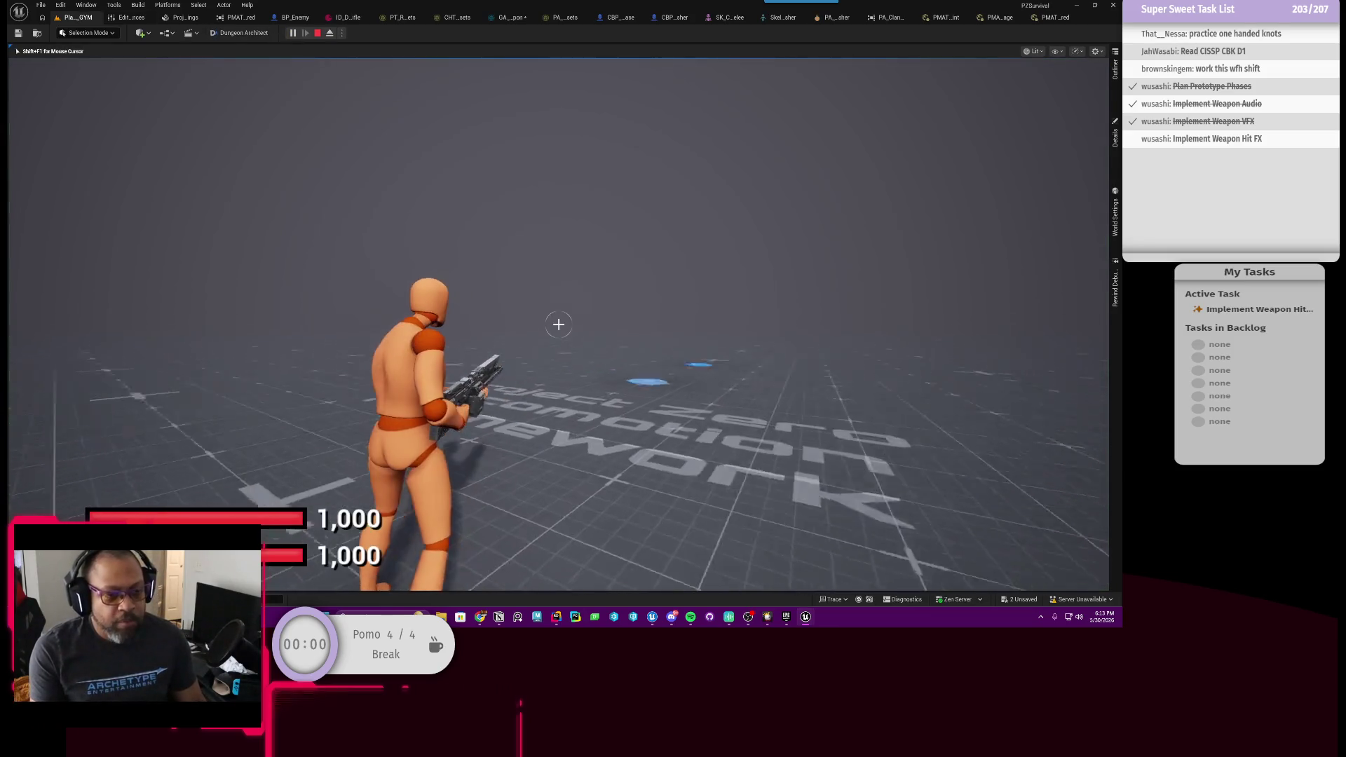
mouse_move(559, 325)
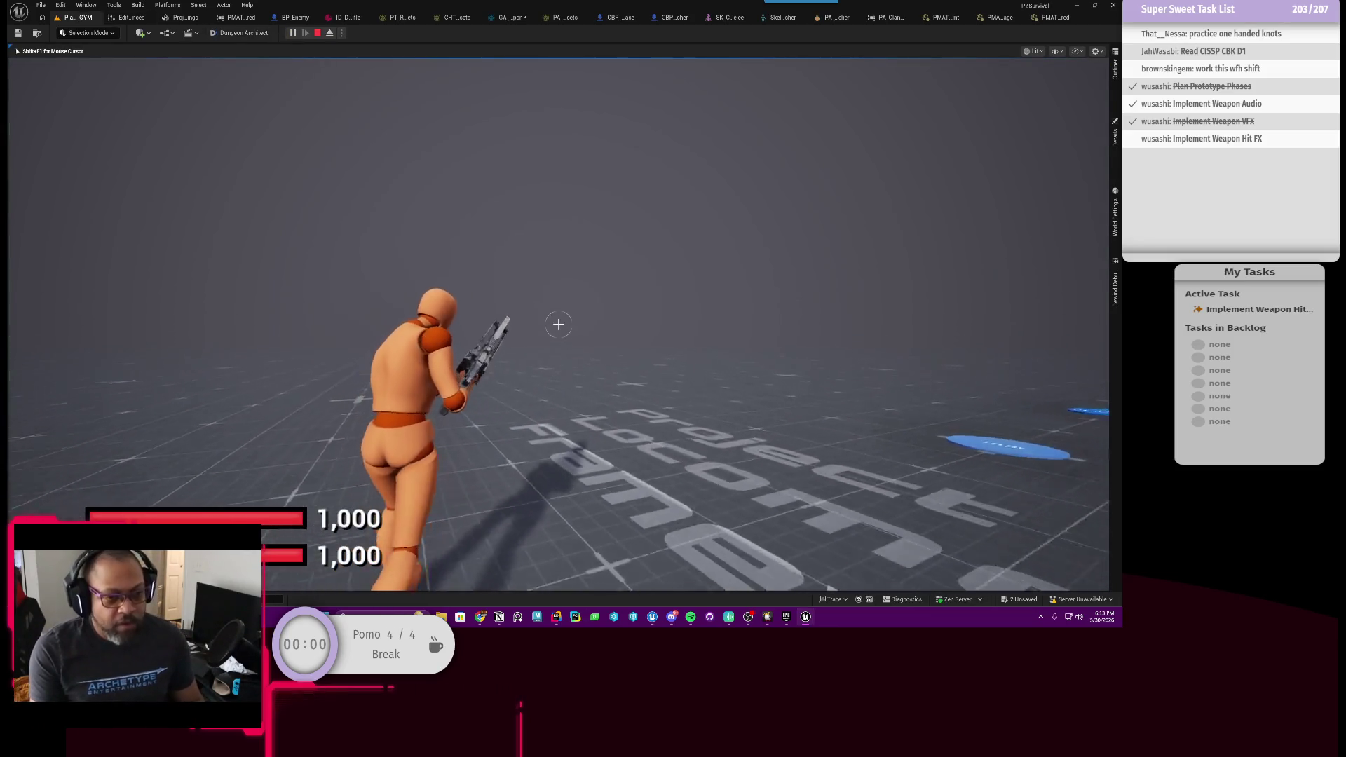
left_click(559, 324)
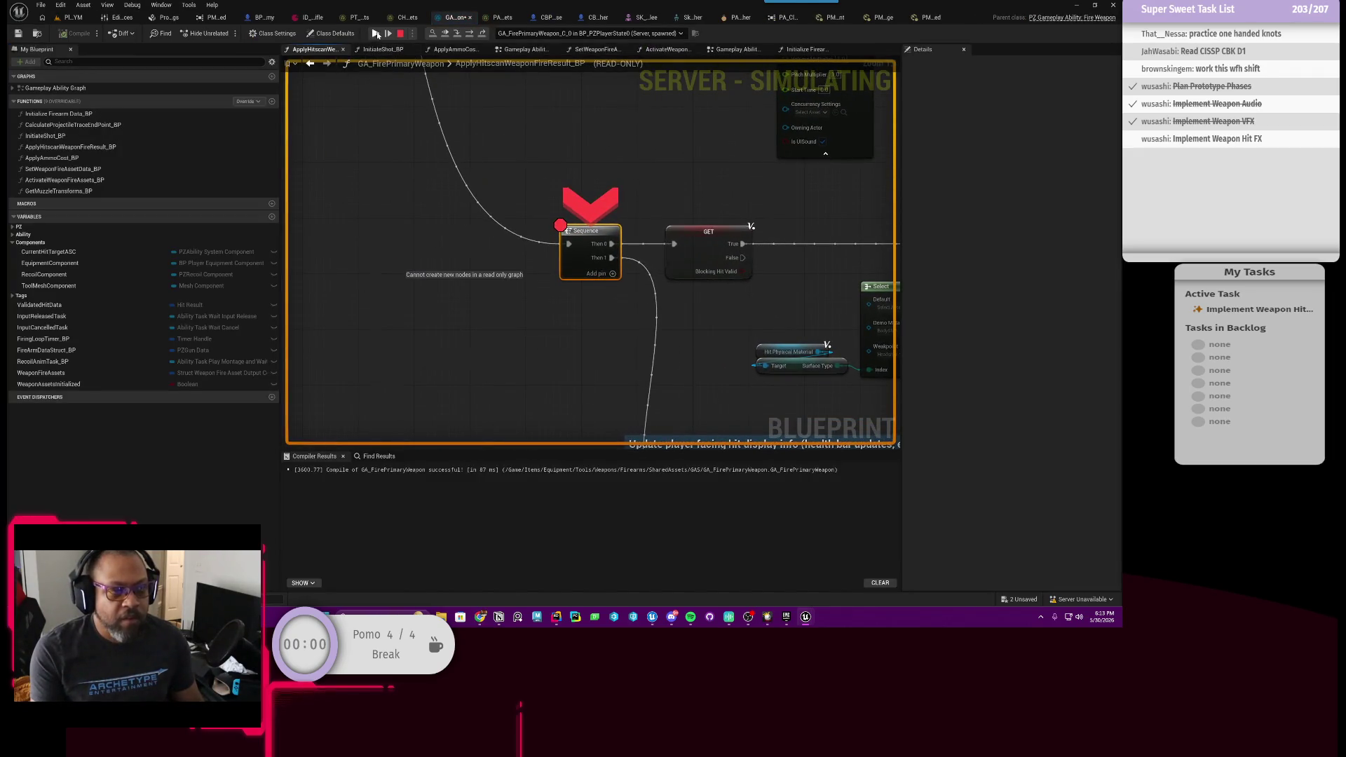
left_click(376, 33)
left_click(424, 113)
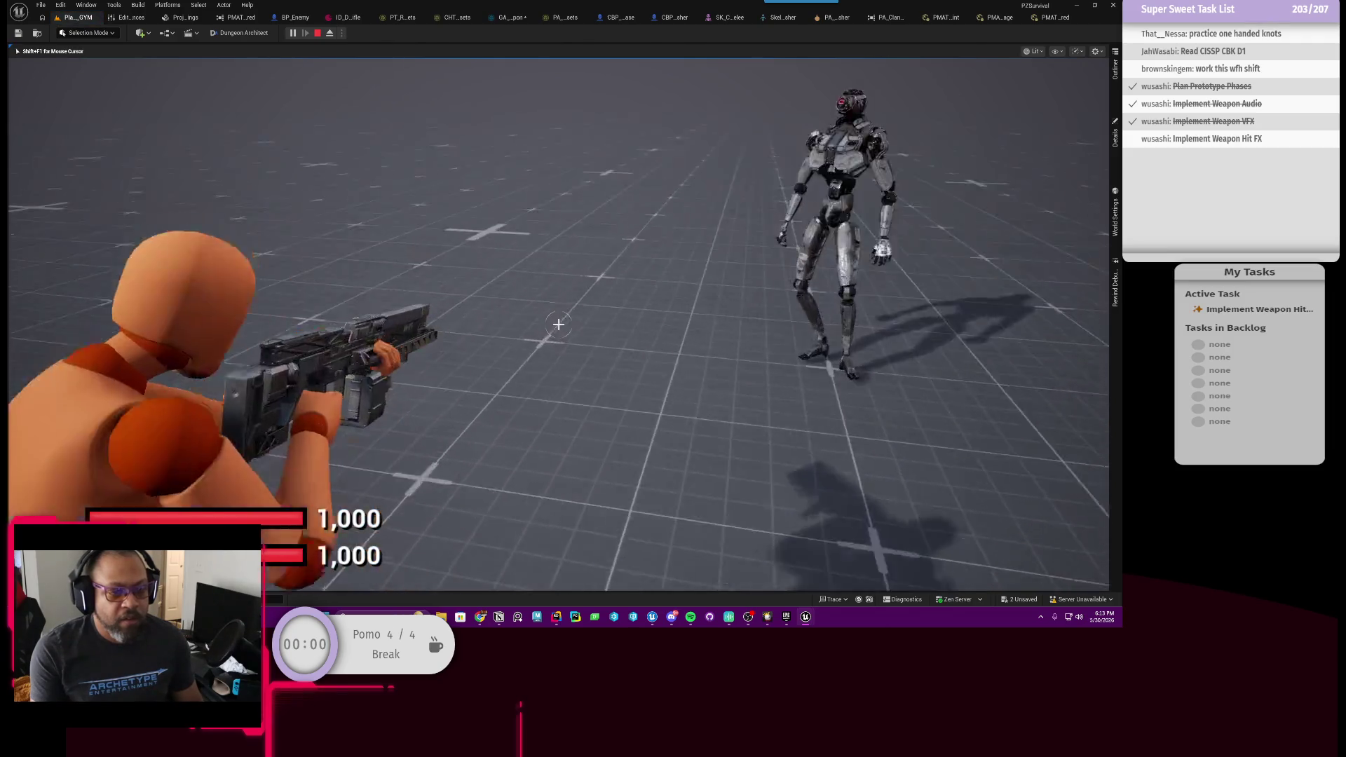
right_click(570, 229)
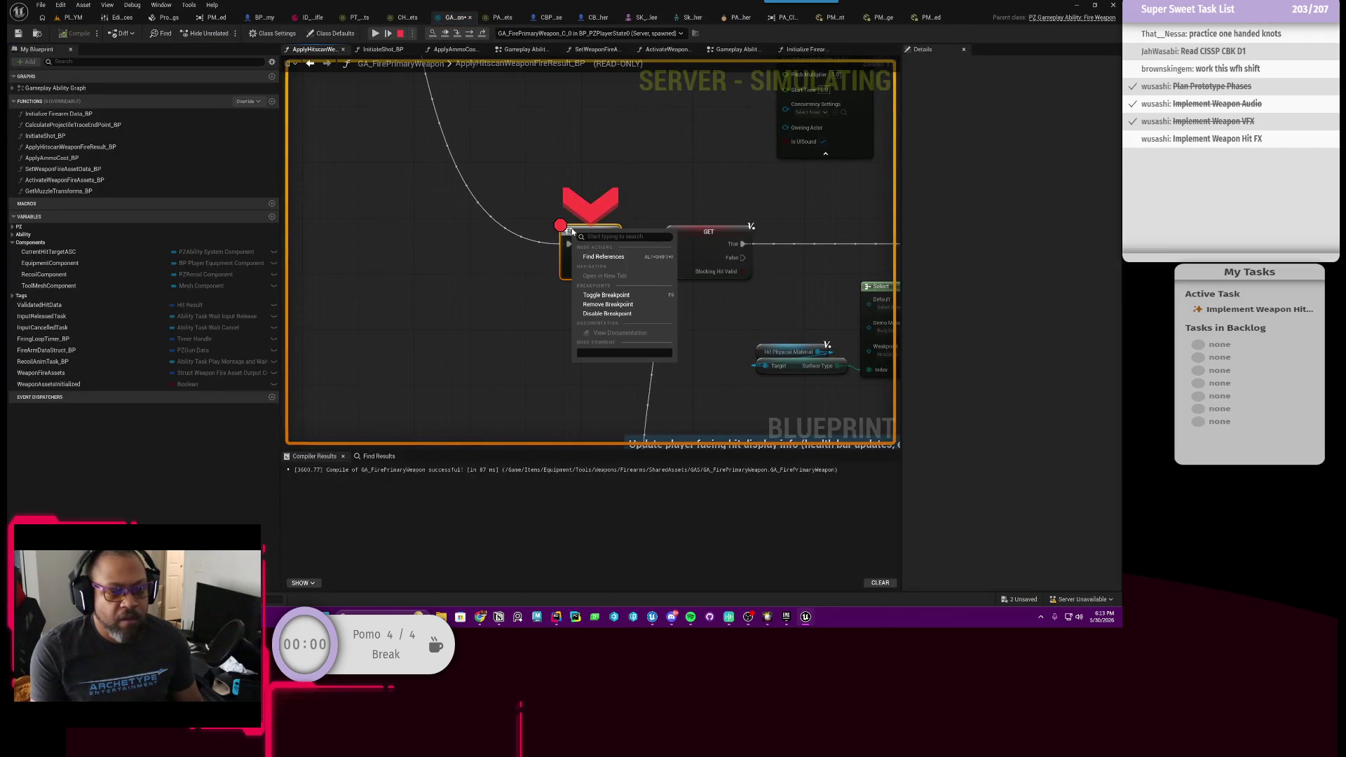
left_click(615, 314)
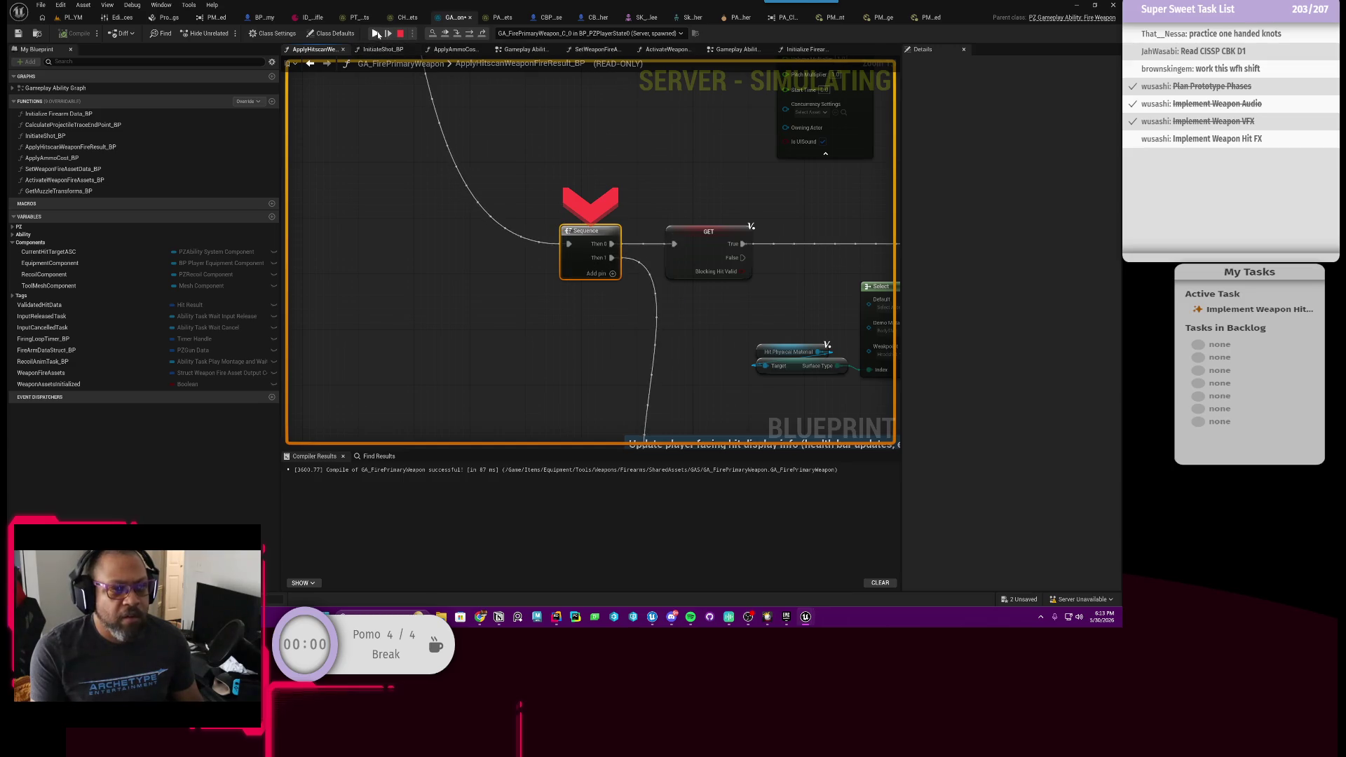
left_click(377, 33)
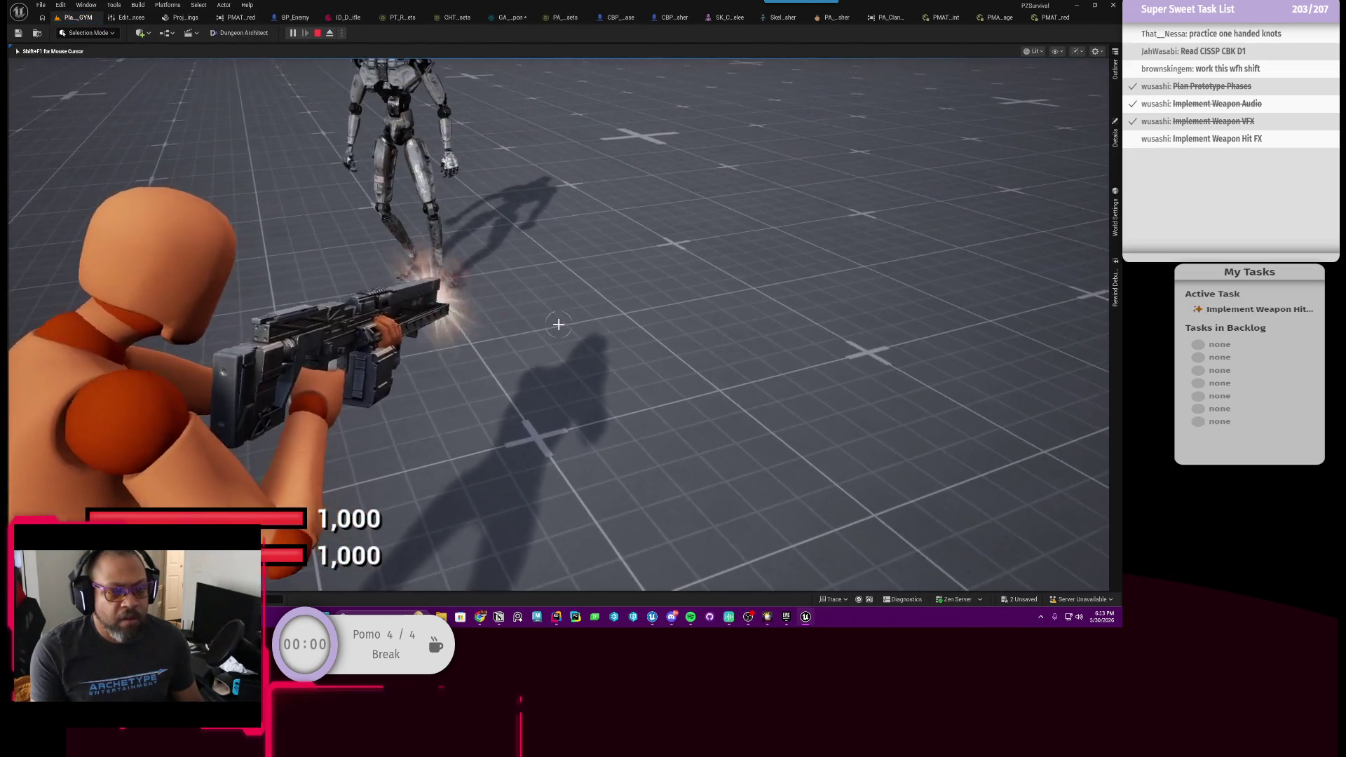
Shoot the Clanker Rusher down to 150 health, then stop the play session with Esc.
left_click(559, 324)
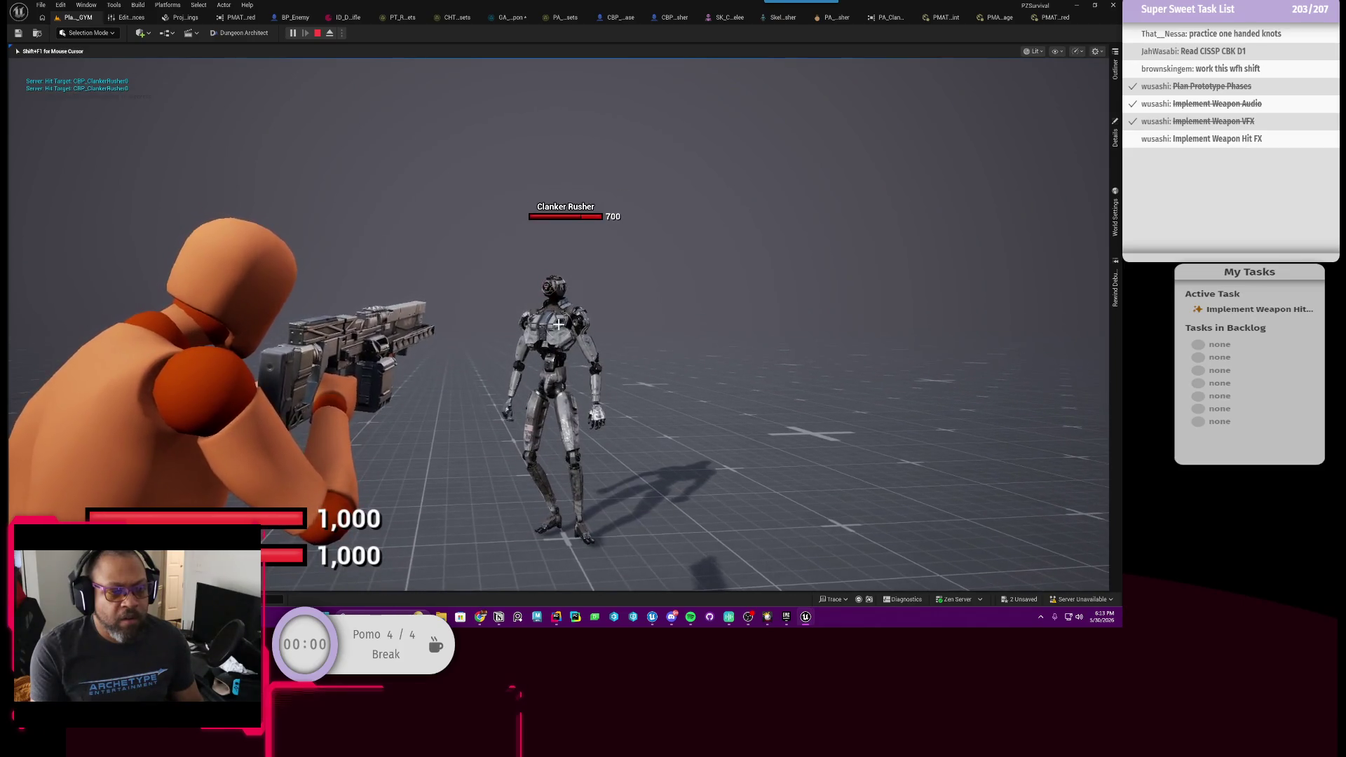
left_click(559, 324)
left_click(559, 324)
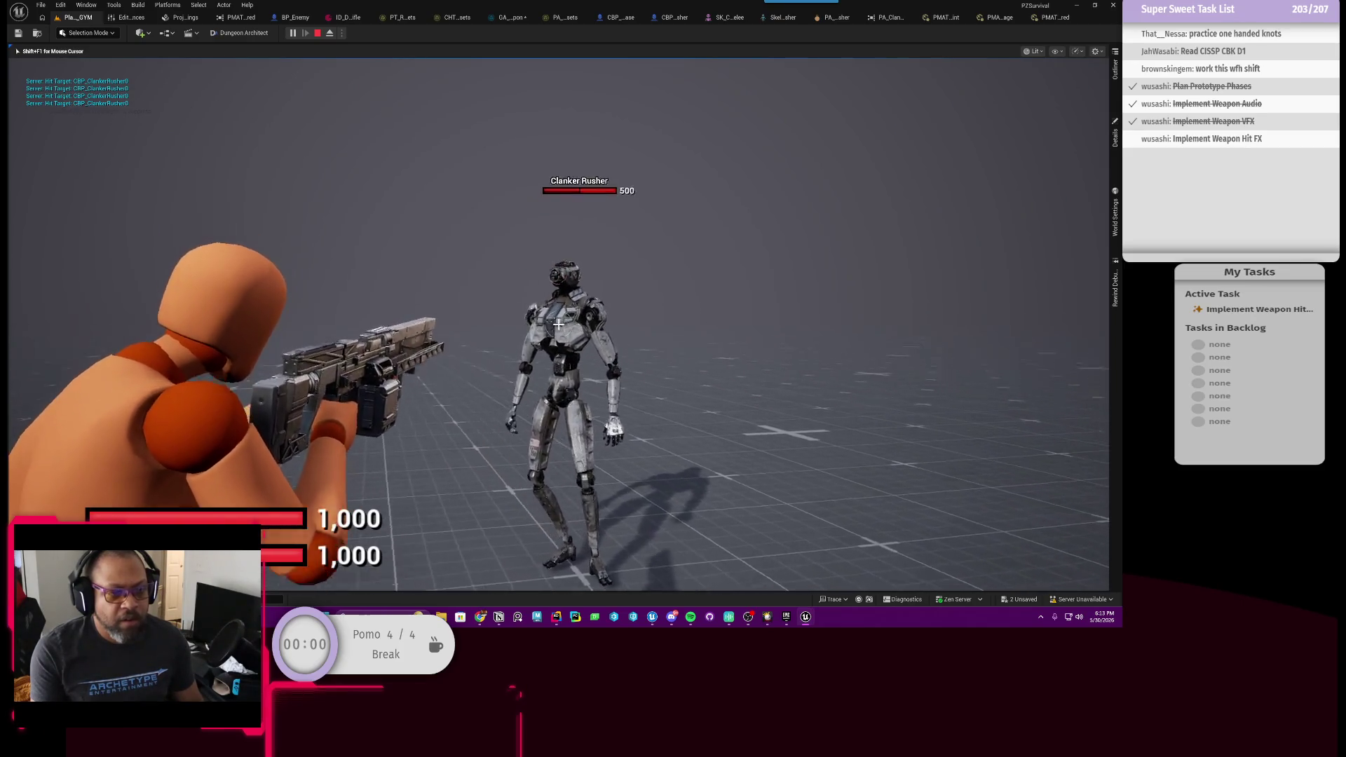
left_click(559, 324)
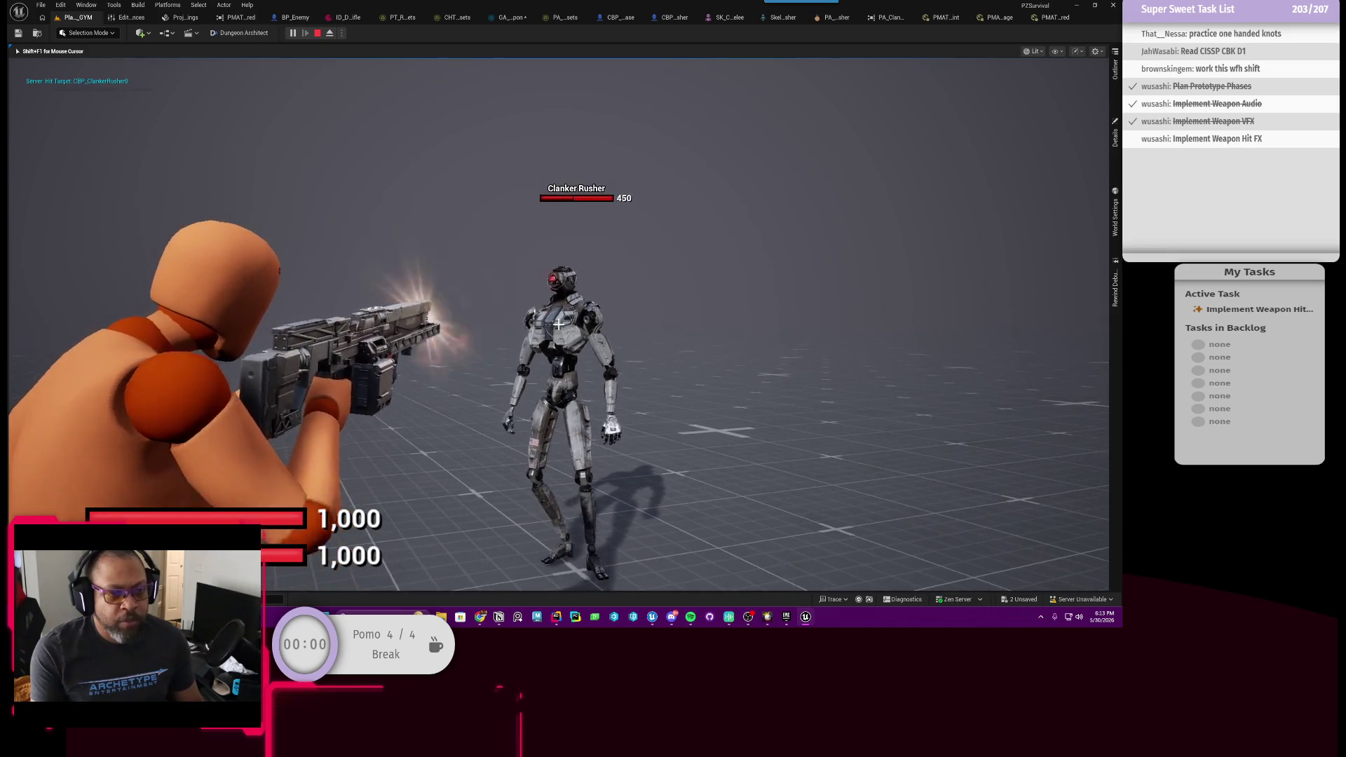
left_click(559, 324)
left_click(558, 324)
left_click(559, 324)
left_click(559, 324)
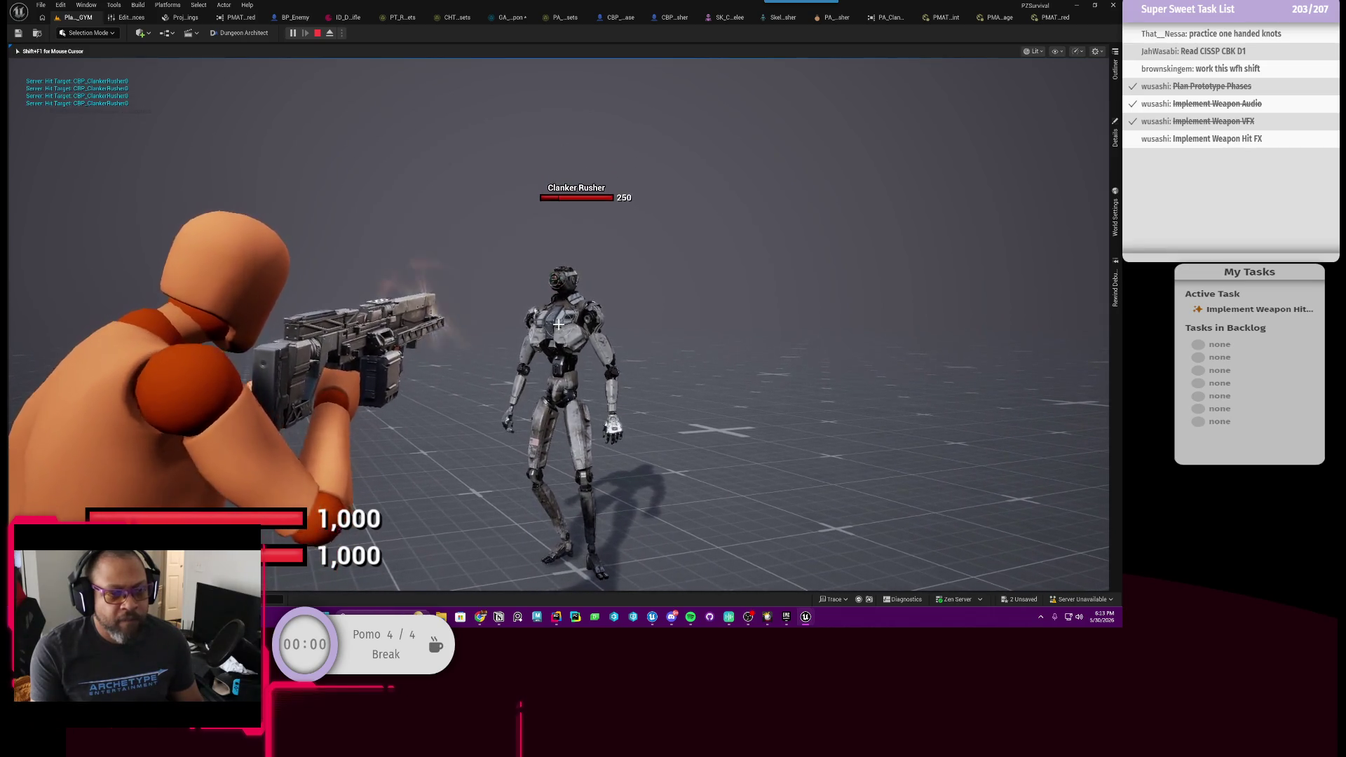
left_click(559, 324)
left_click(559, 324)
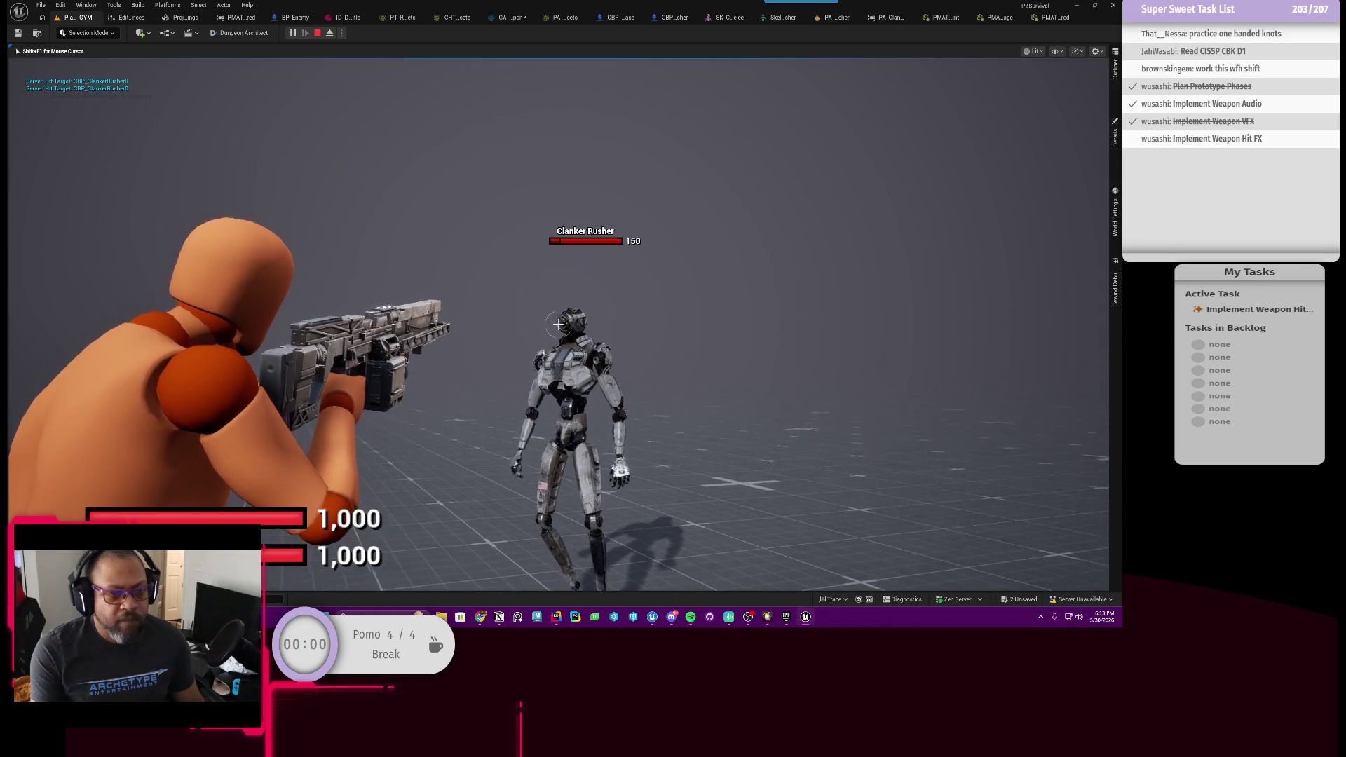
key("w")
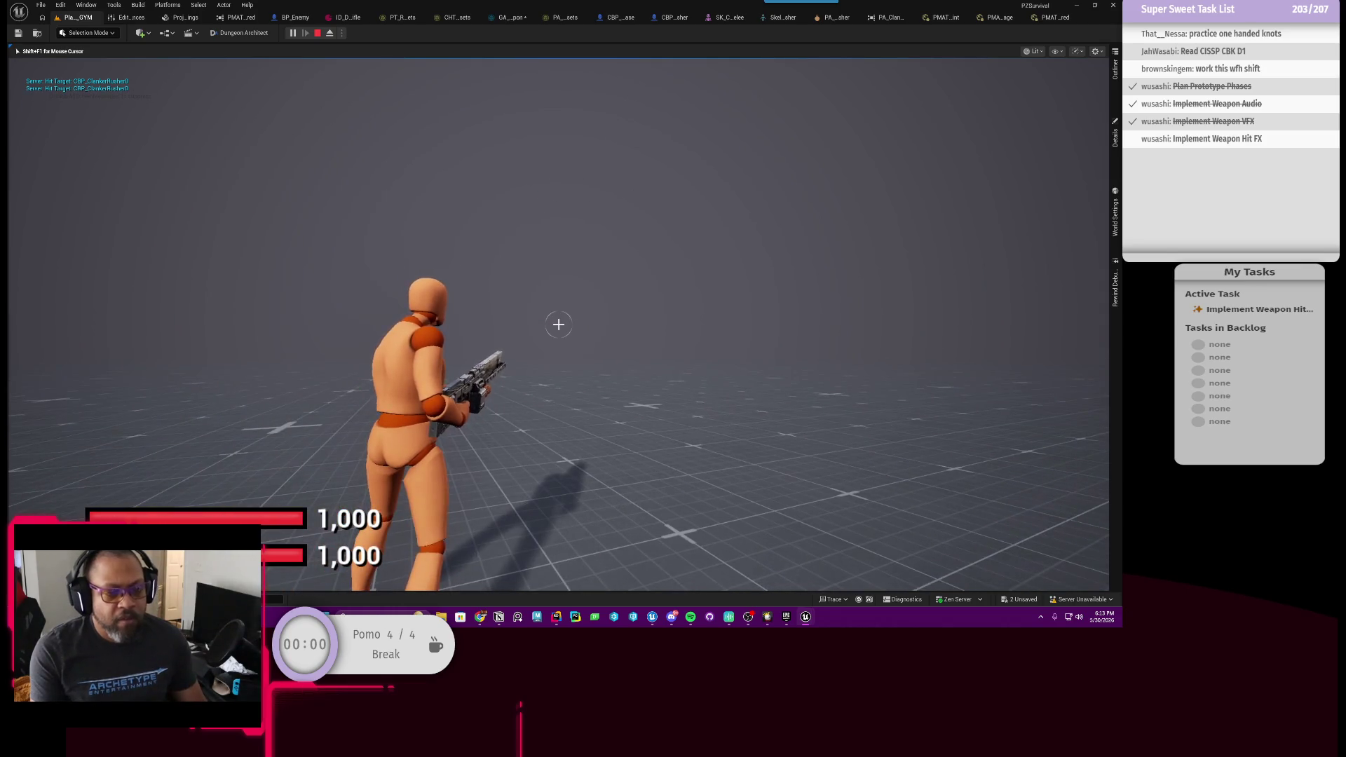
key("Escape")
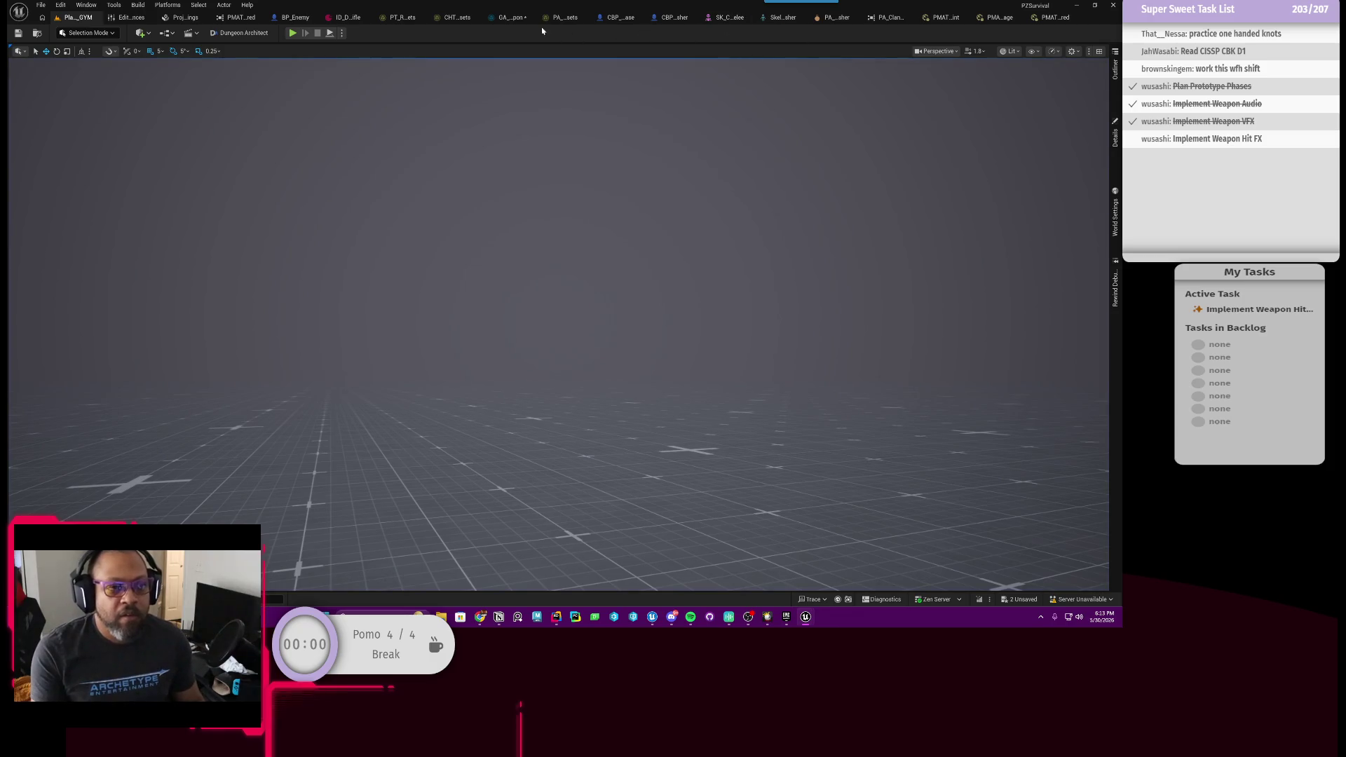
Set the Weakpoint case to the Headshot sound and locate Headshot in the content browser.
left_click(512, 17)
scroll(688, 341, "up", 2)
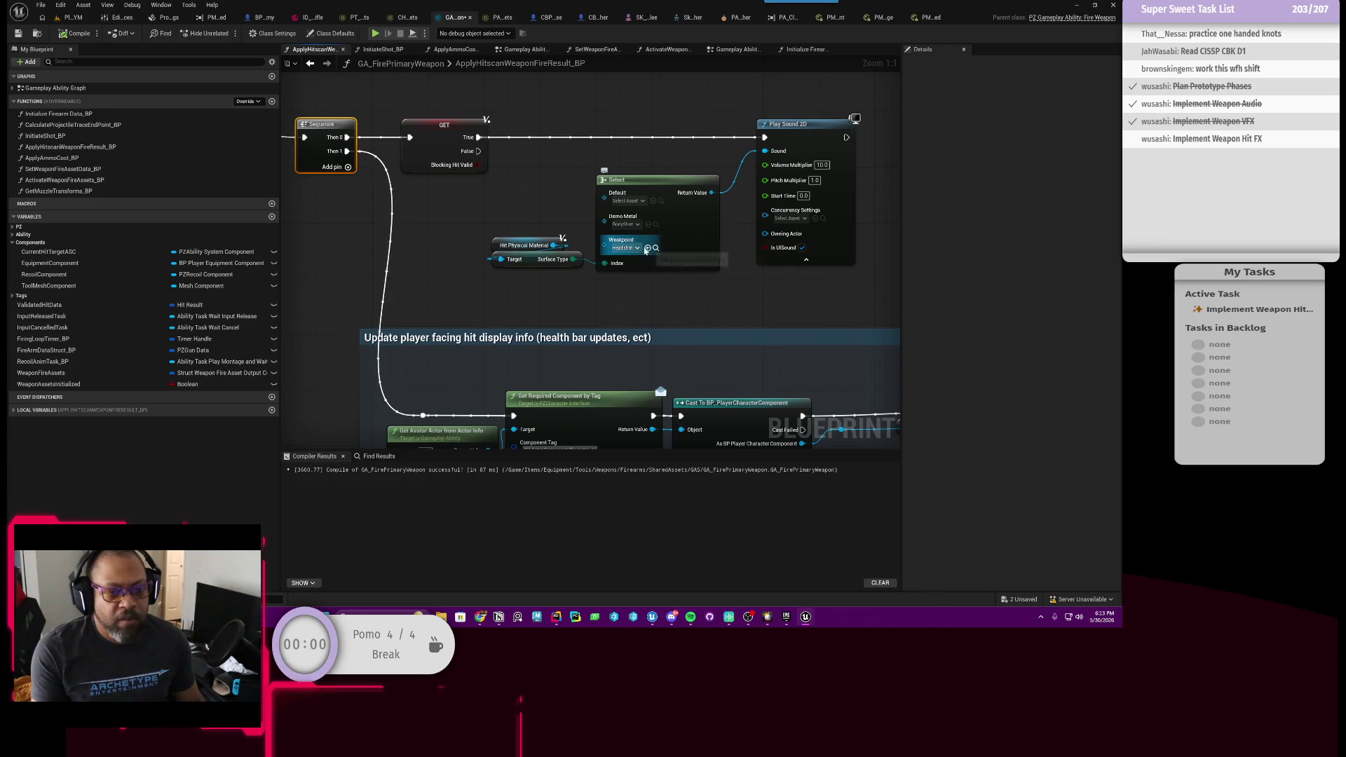
left_click(637, 249)
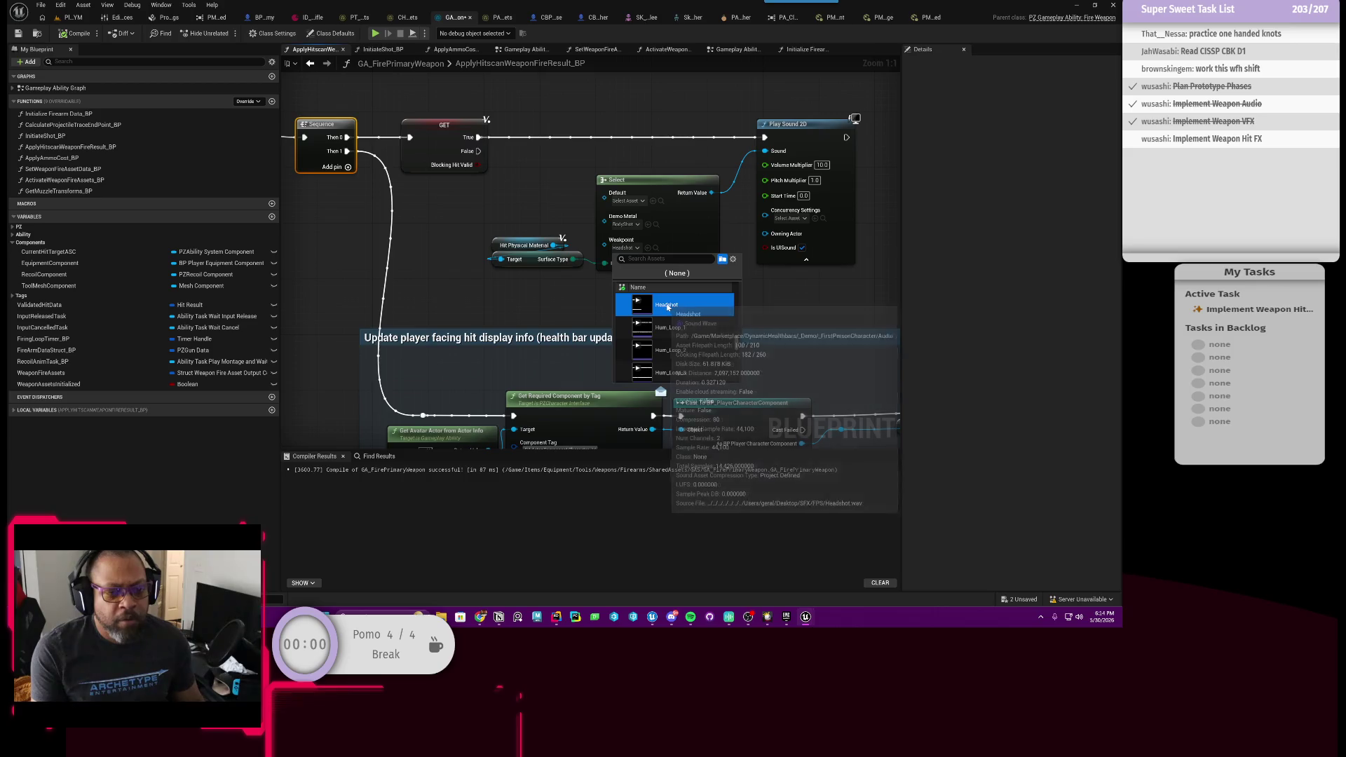
left_click(667, 309)
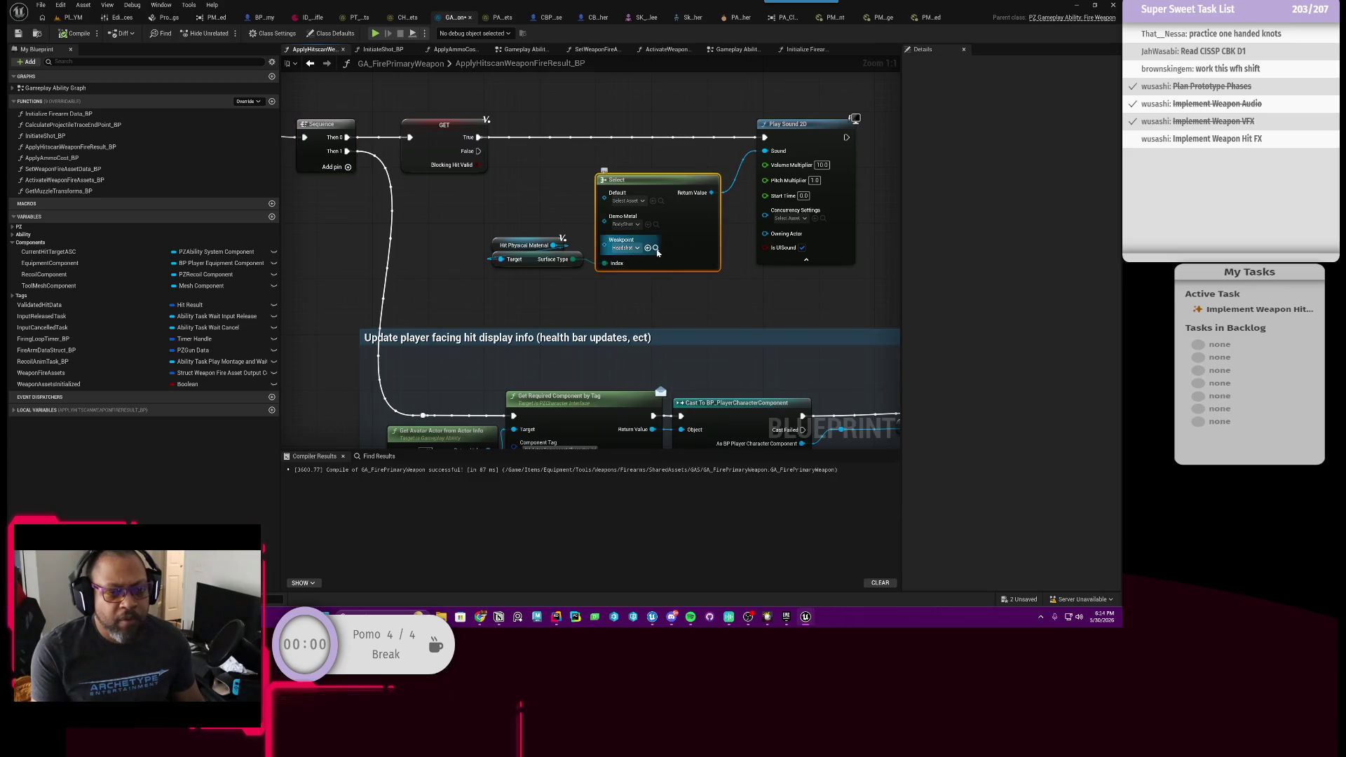
left_click(655, 249)
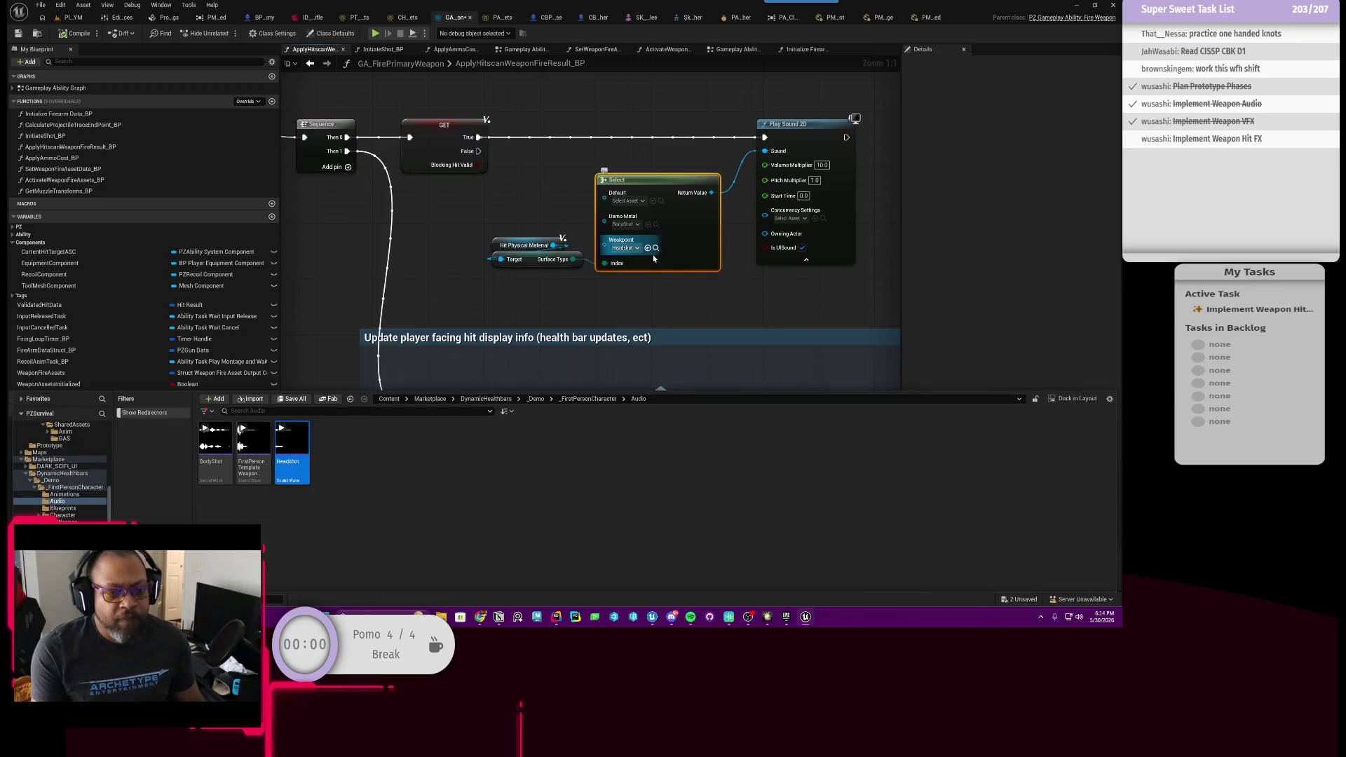
Open the Headshot sound wave and look over its details and Source effect settings.
double_click(308, 460)
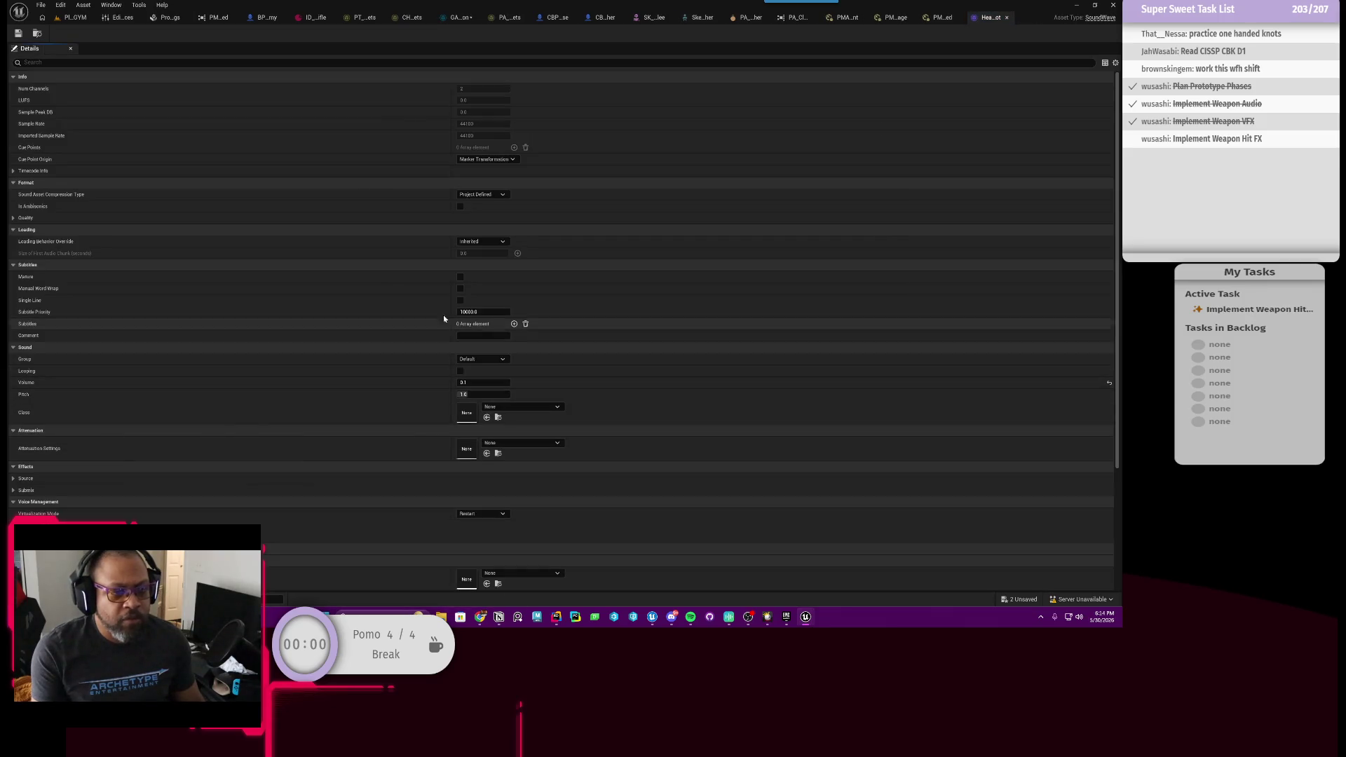
scroll(369, 307, "down", 3)
scroll(370, 303, "down", 3)
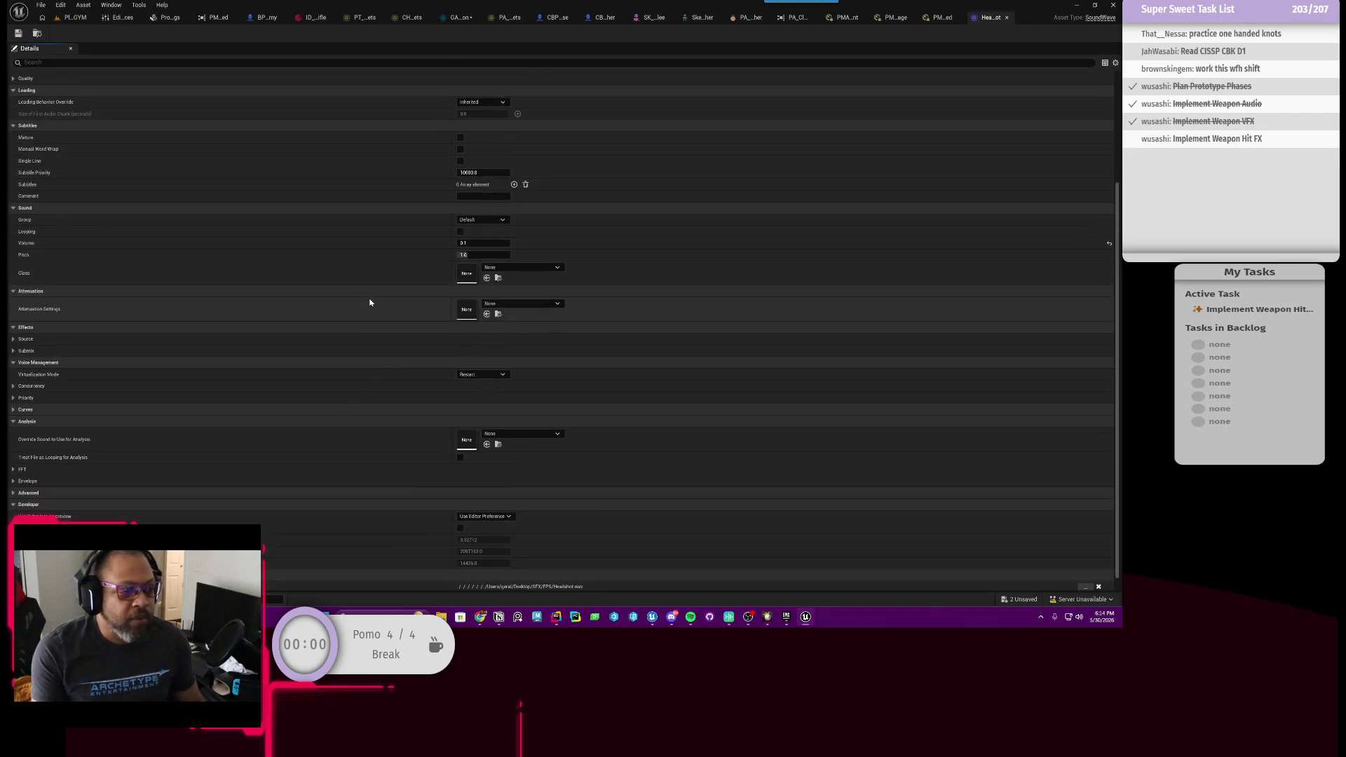
scroll(329, 310, "up", 5)
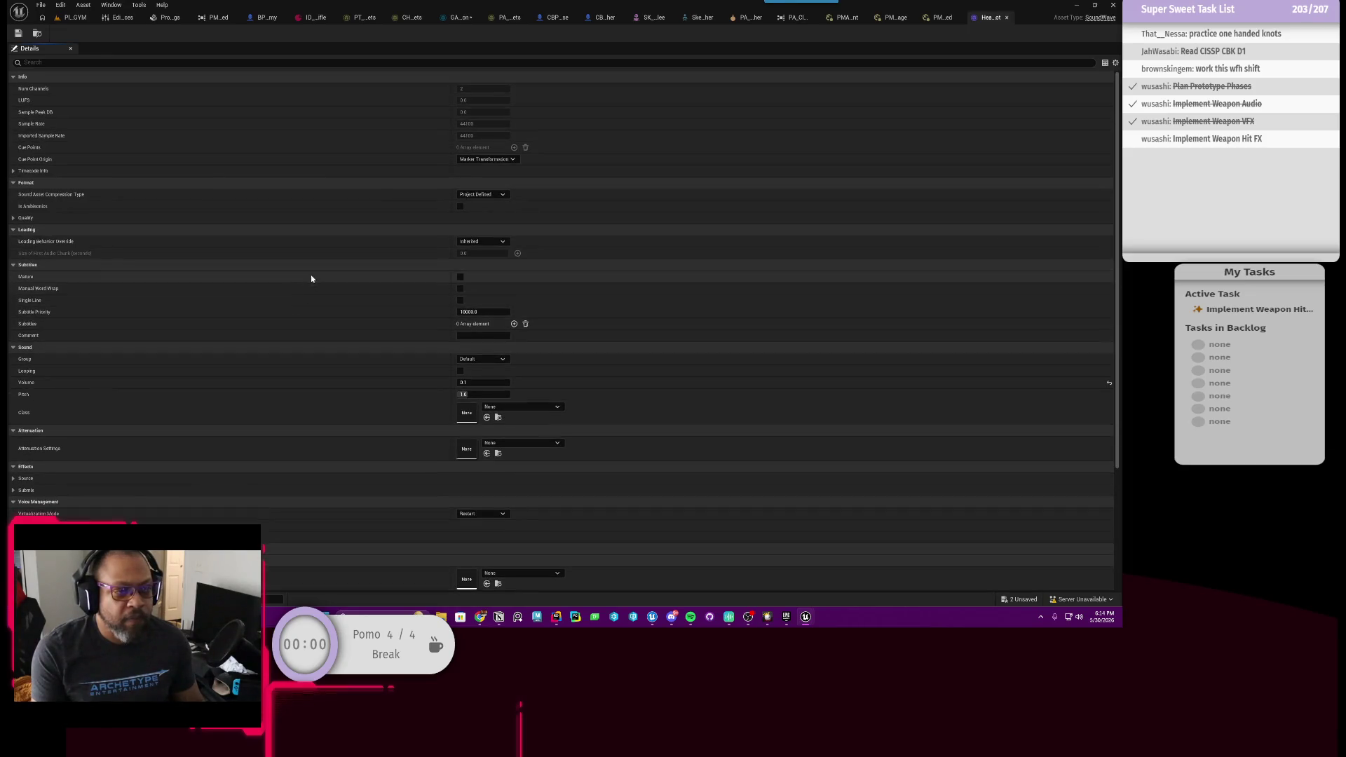
key("ctrl+space")
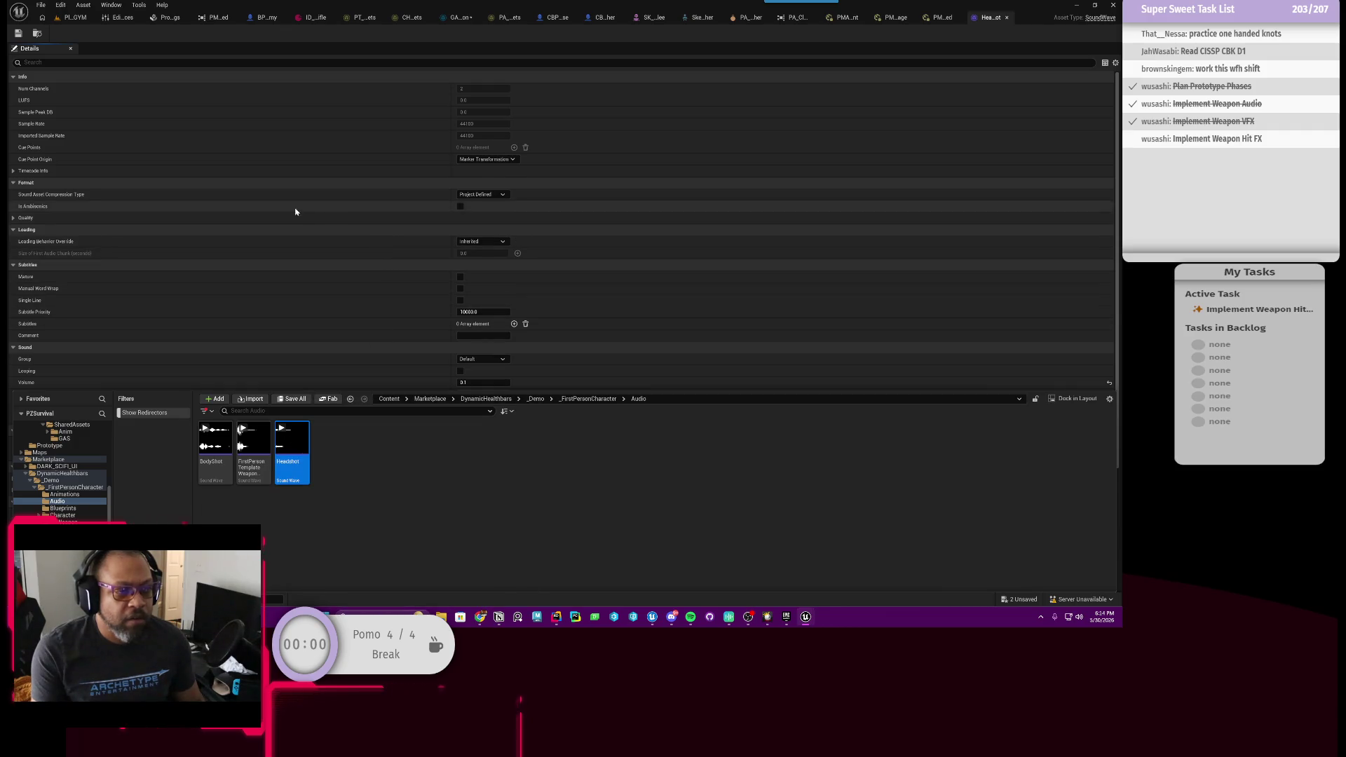
scroll(261, 231, "down", 1)
scroll(253, 238, "down", 3)
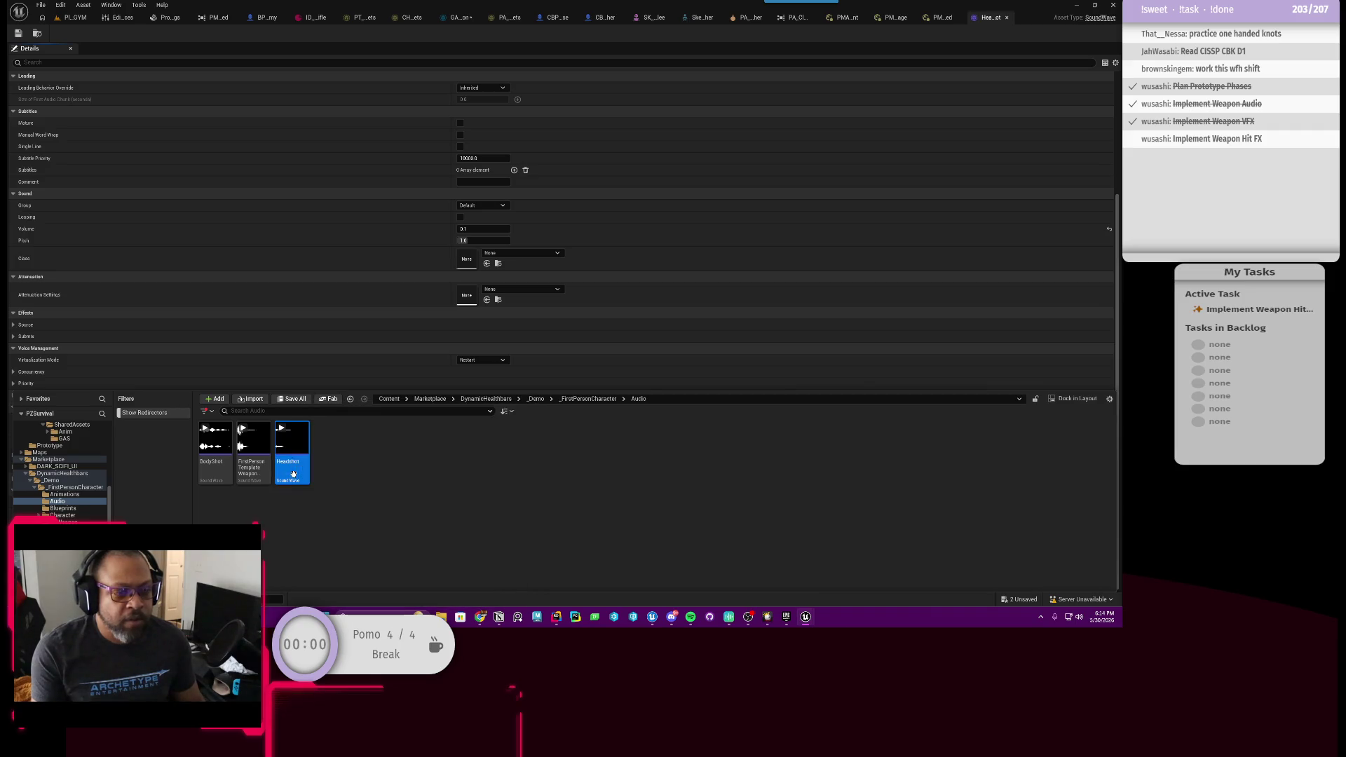
left_click(13, 324)
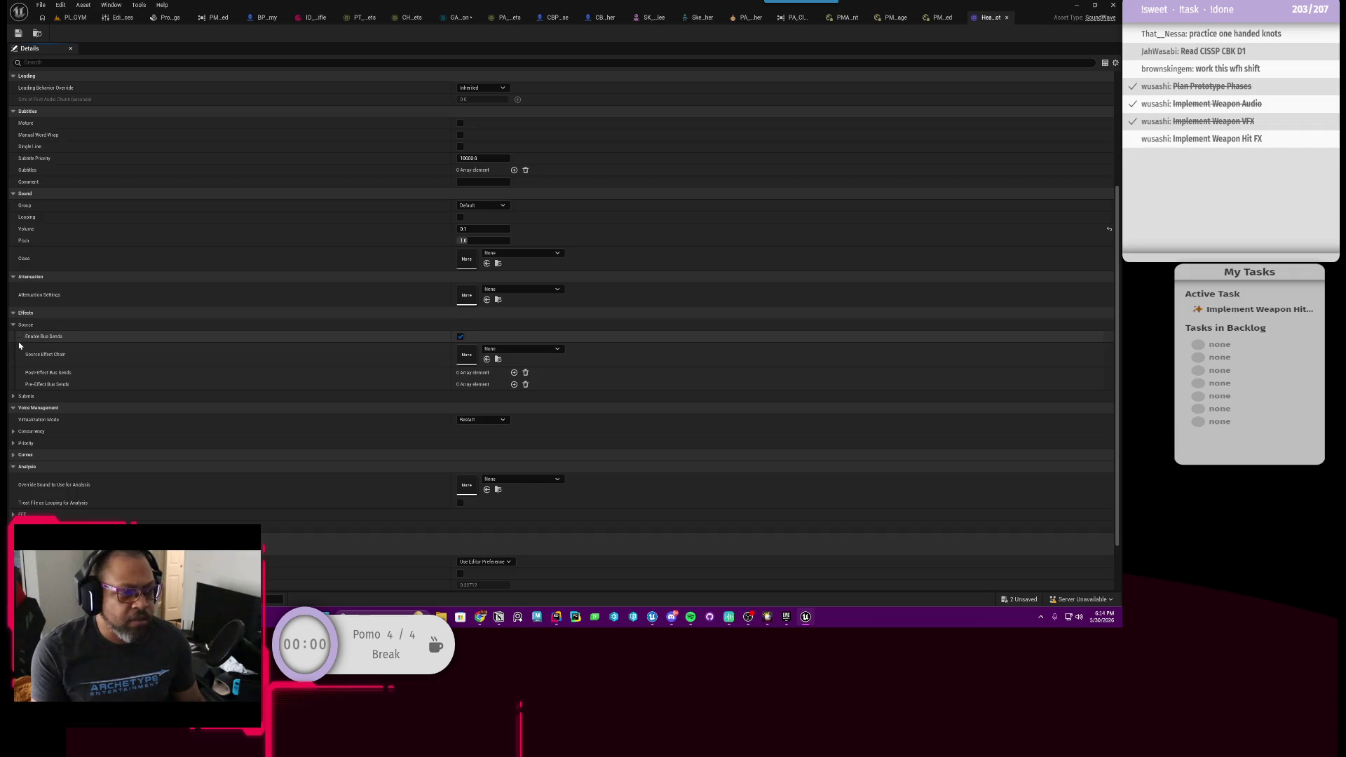
left_click(14, 326)
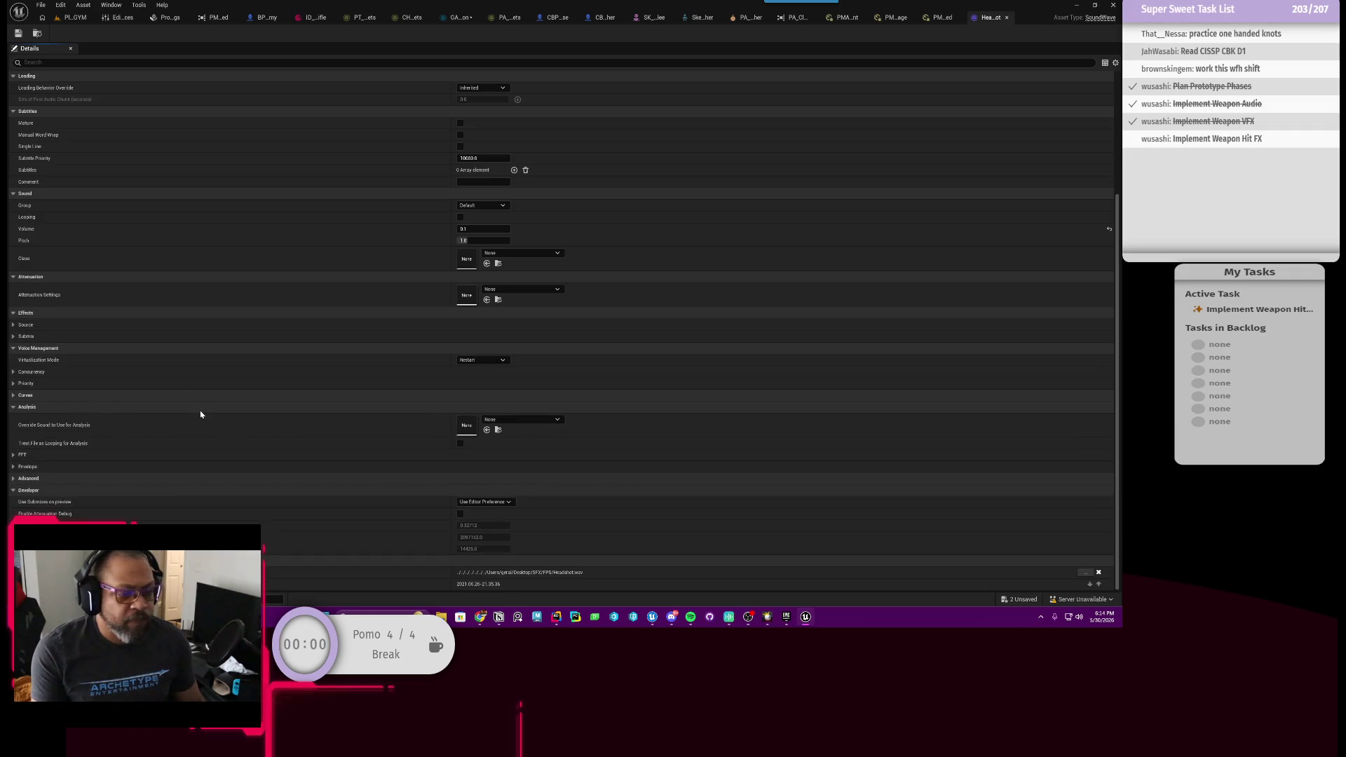
Check Headshot's compression type and cue point origin options and the Source effect settings again.
scroll(201, 414, "up", 3)
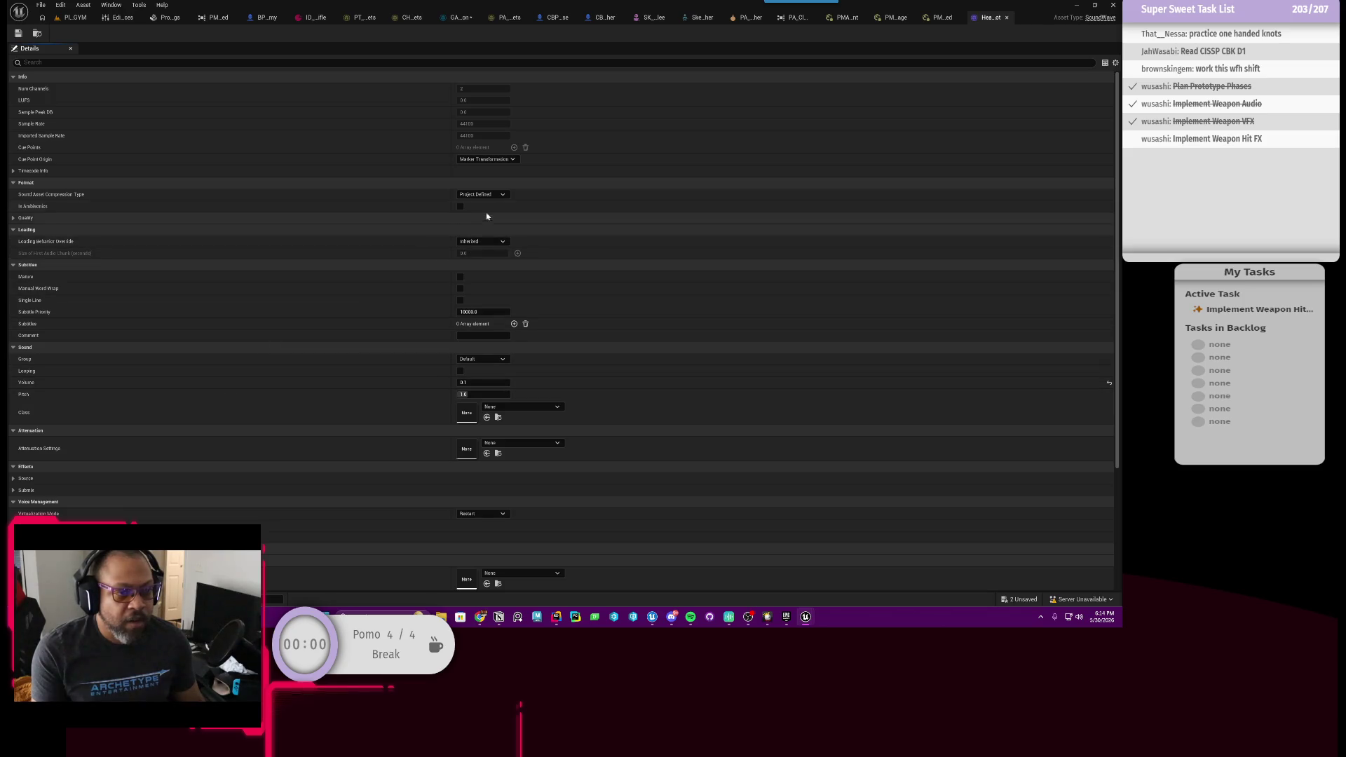
left_click(499, 196)
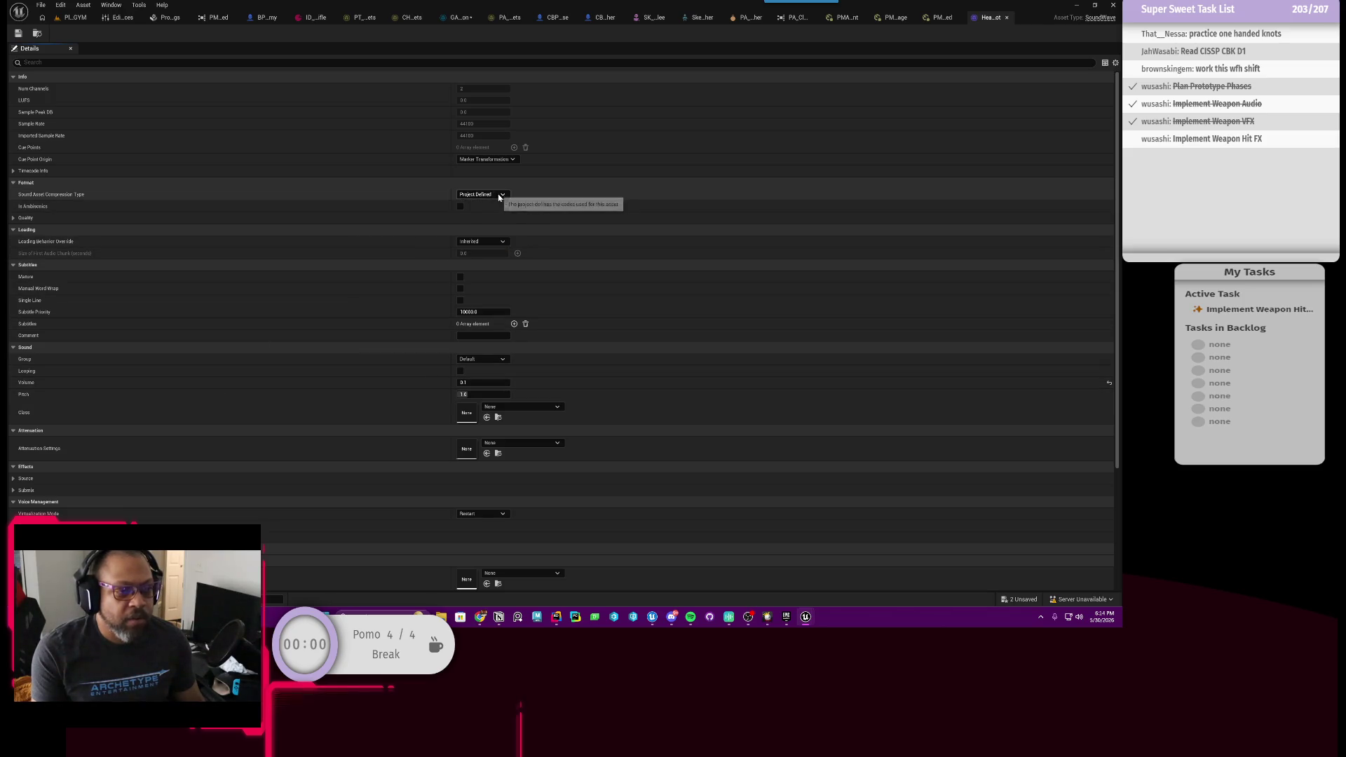
left_click(477, 160)
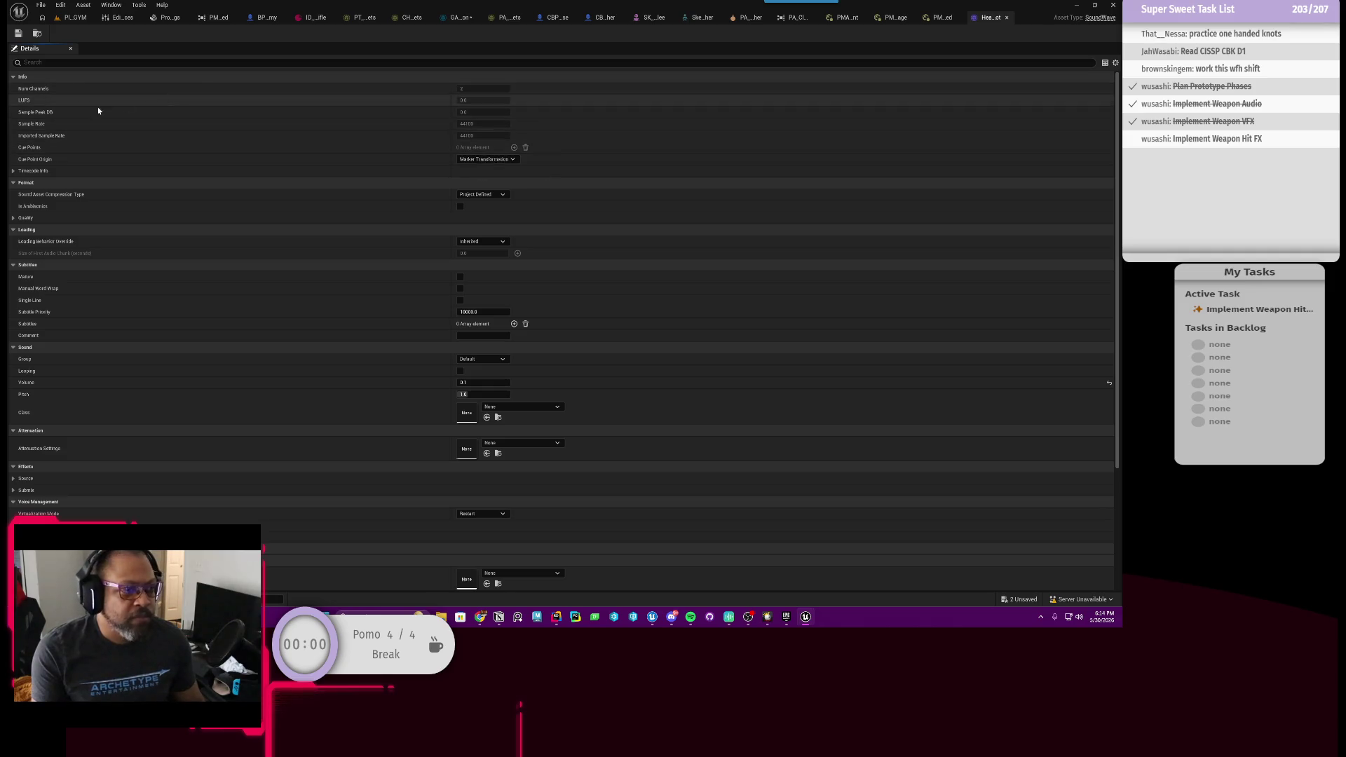
scroll(84, 272, "down", 3)
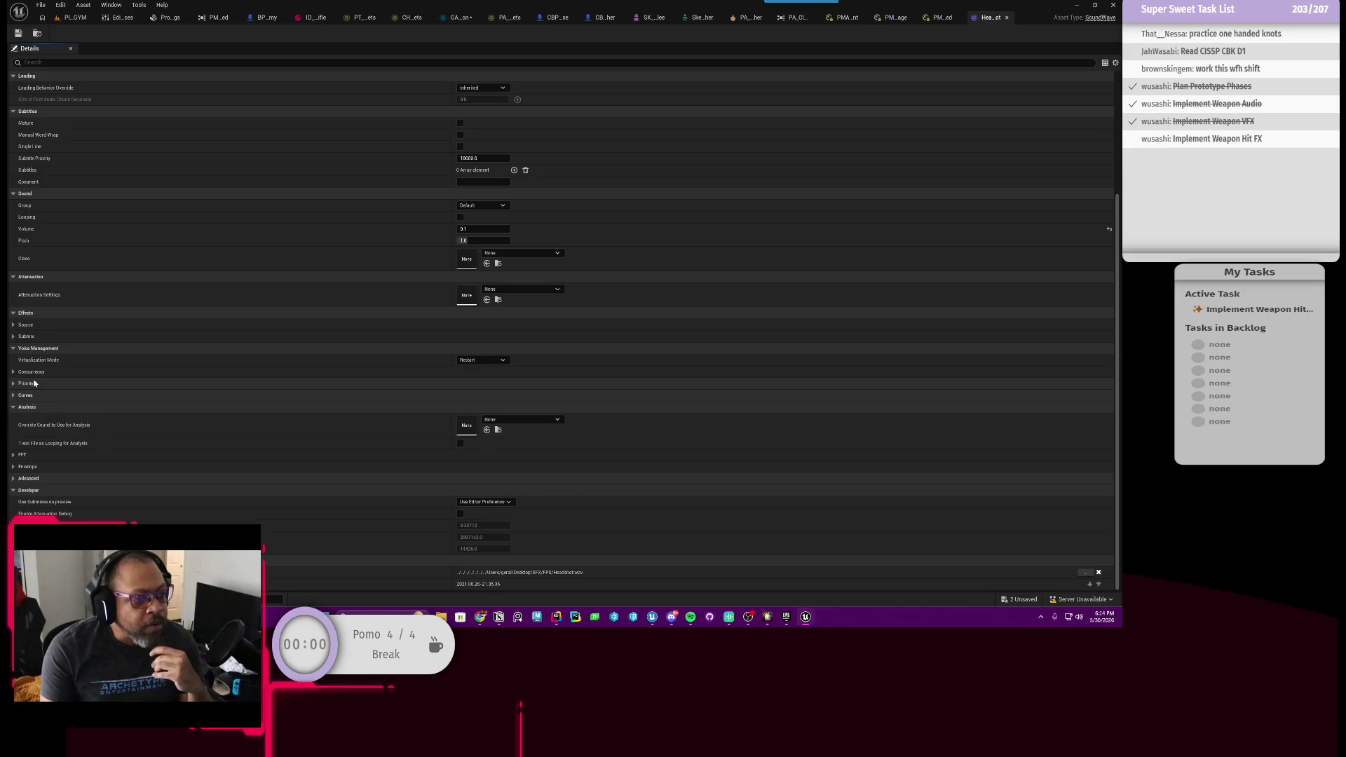
left_click(14, 327)
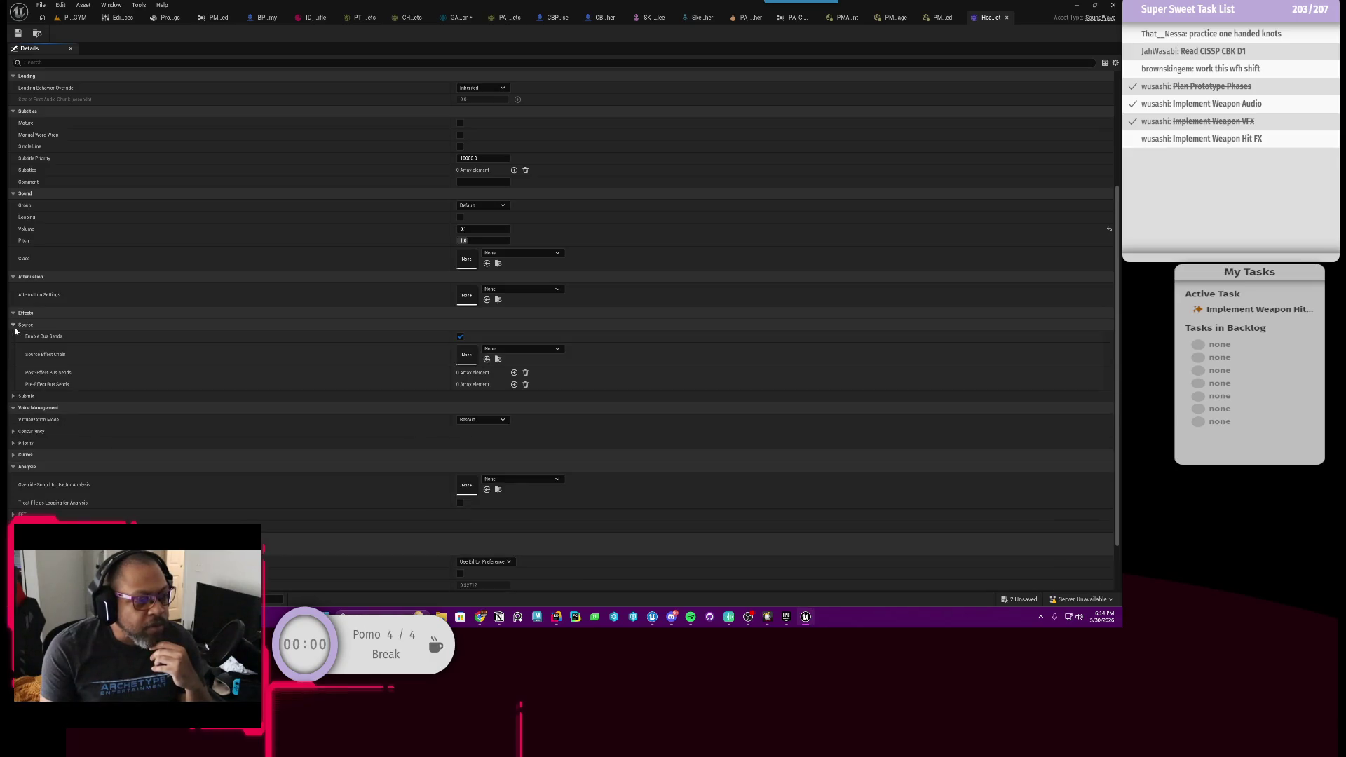
left_click(14, 326)
scroll(105, 246, "up", 5)
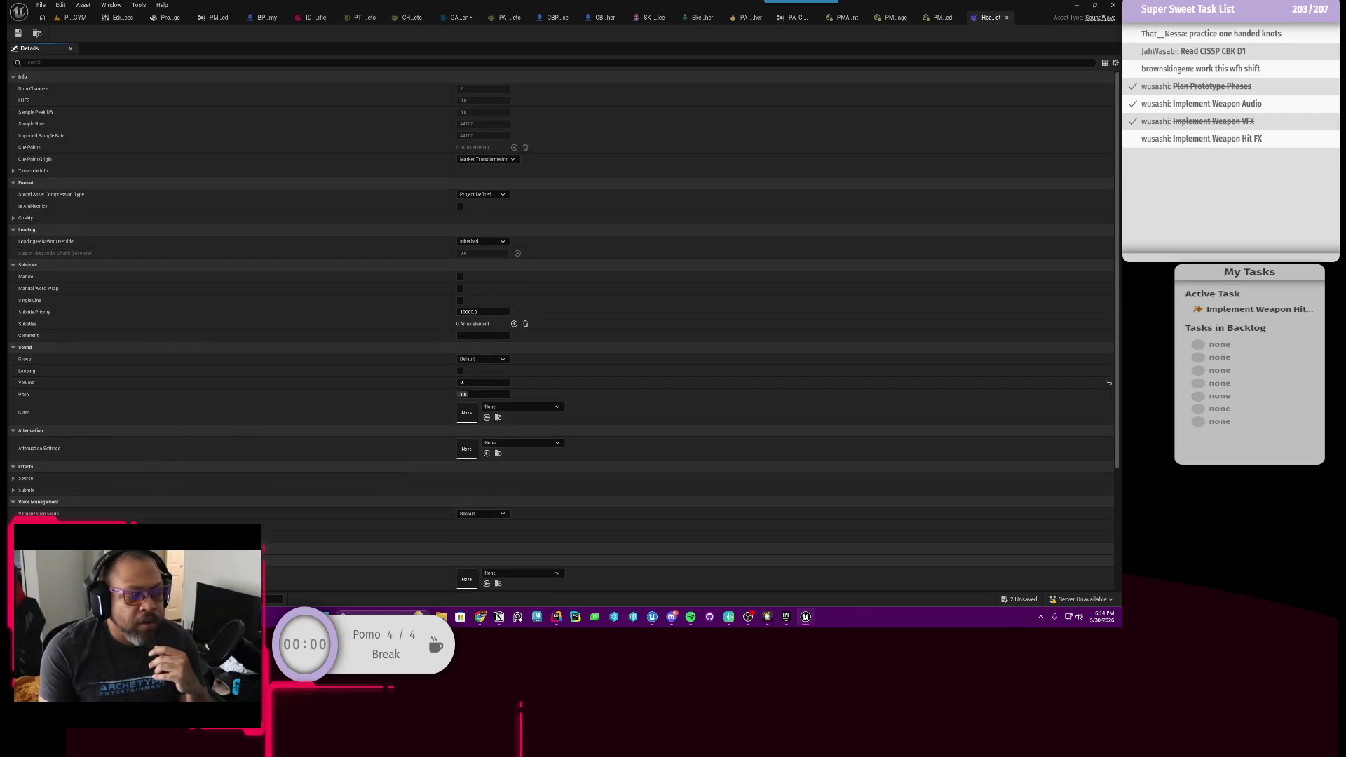
Browse the content drawer through _FirstPersonCharacter into the FPWeapon folder.
key("ctrl+space")
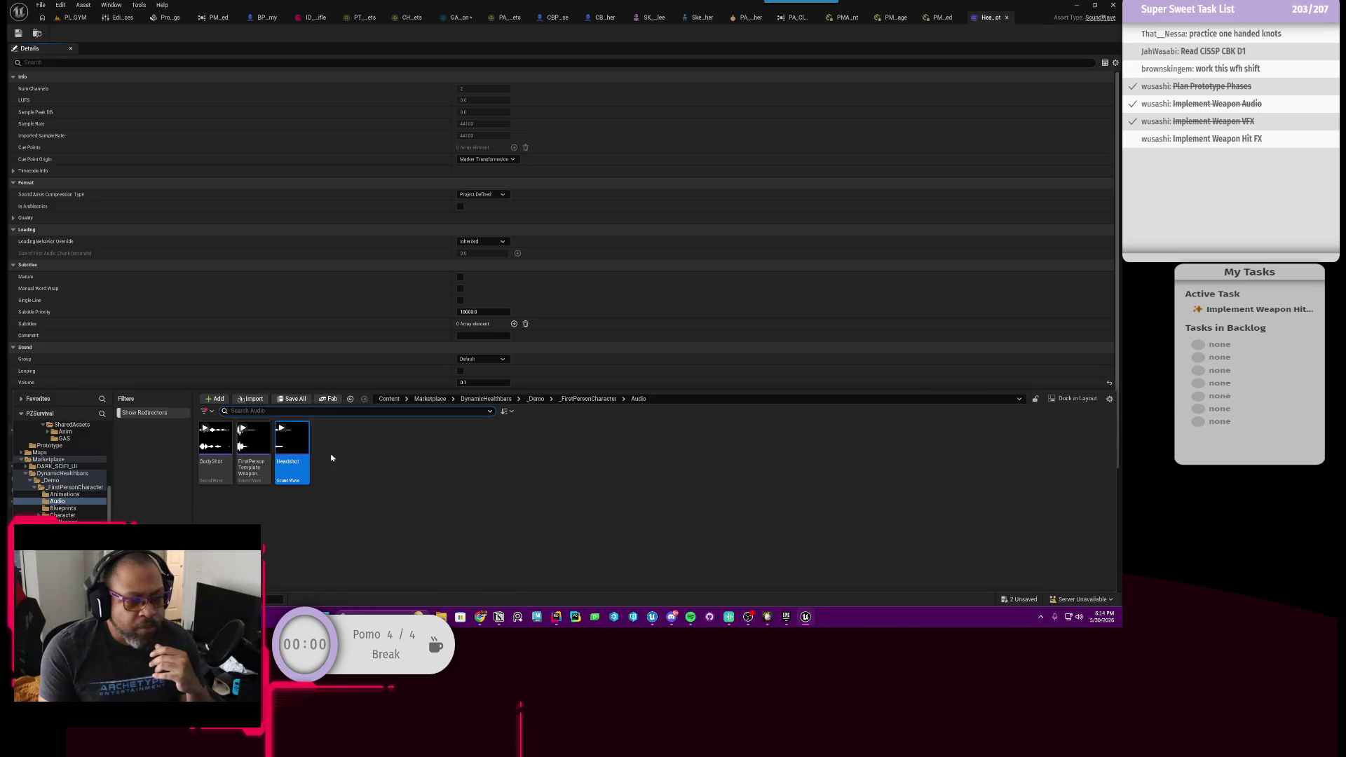
left_click(587, 399)
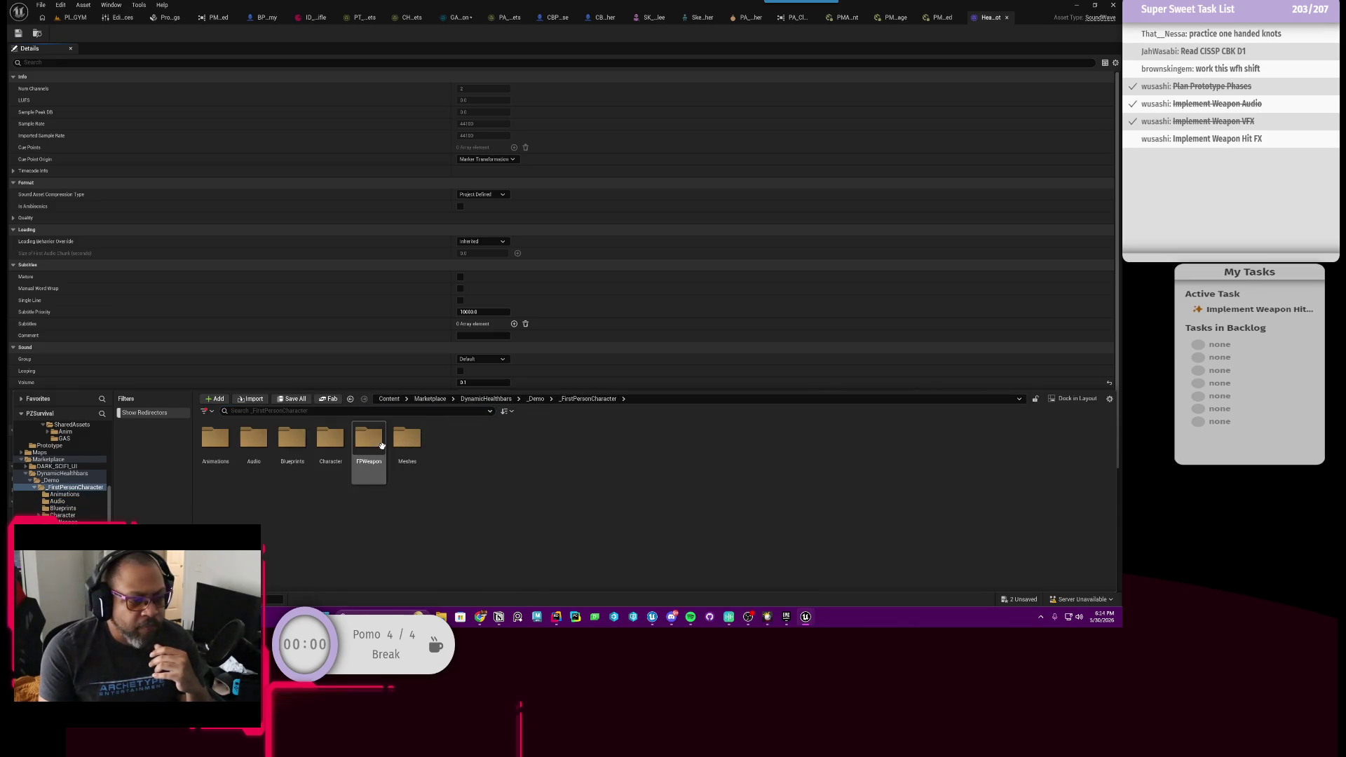
double_click(254, 438)
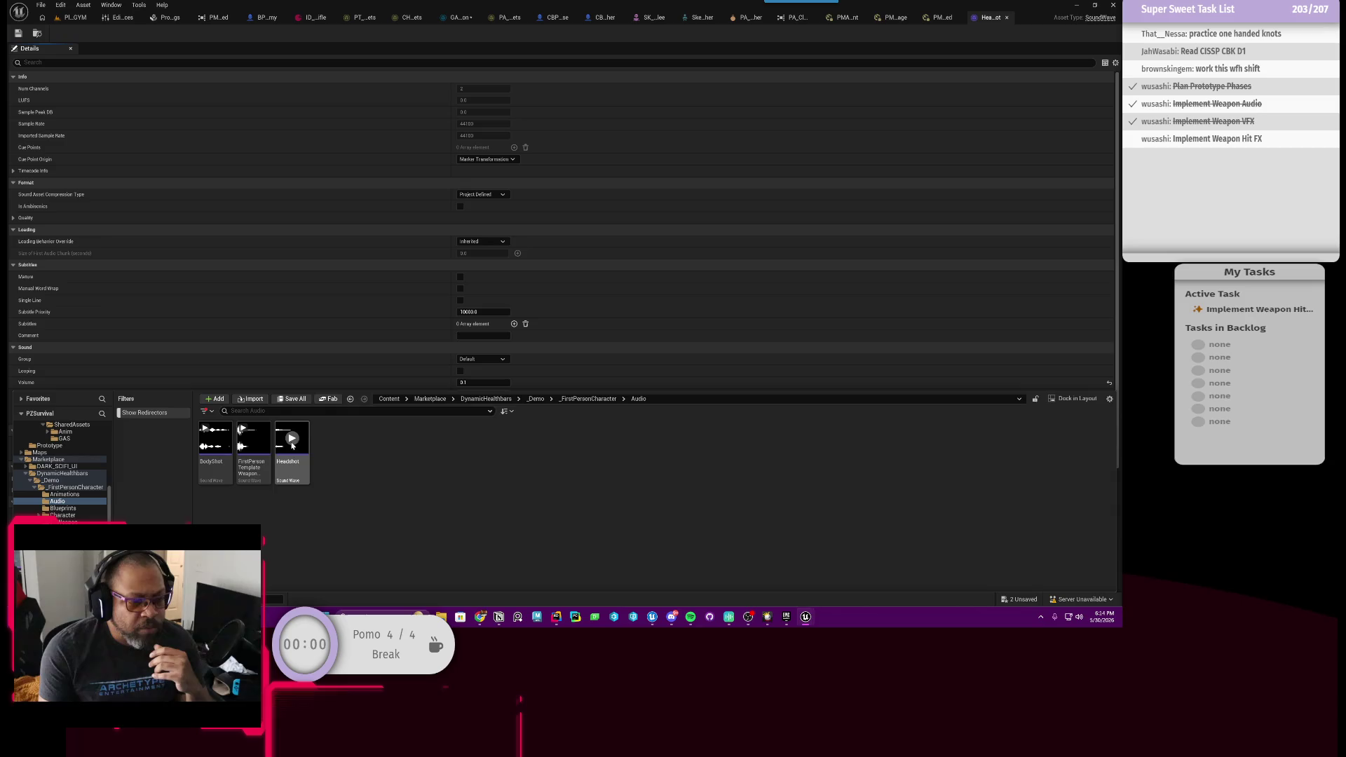
left_click(594, 399)
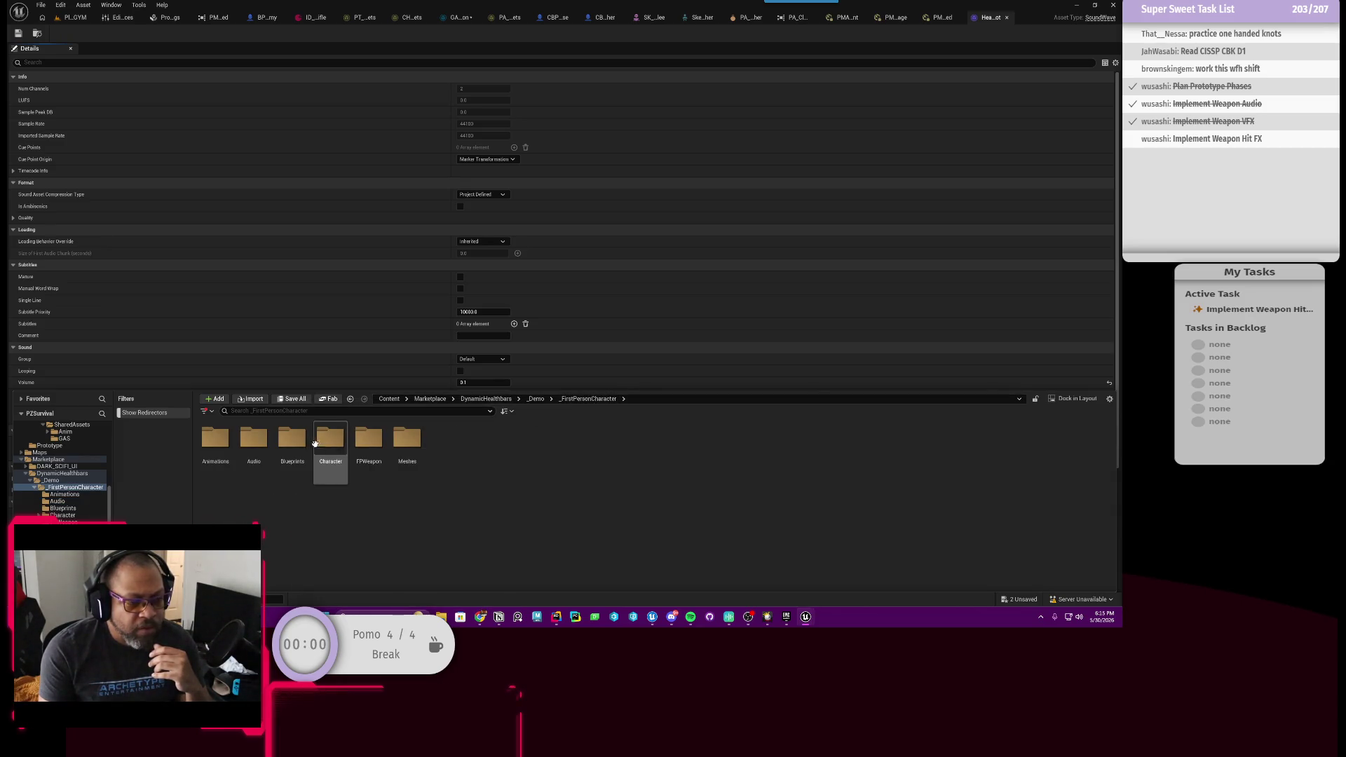
left_click(258, 443)
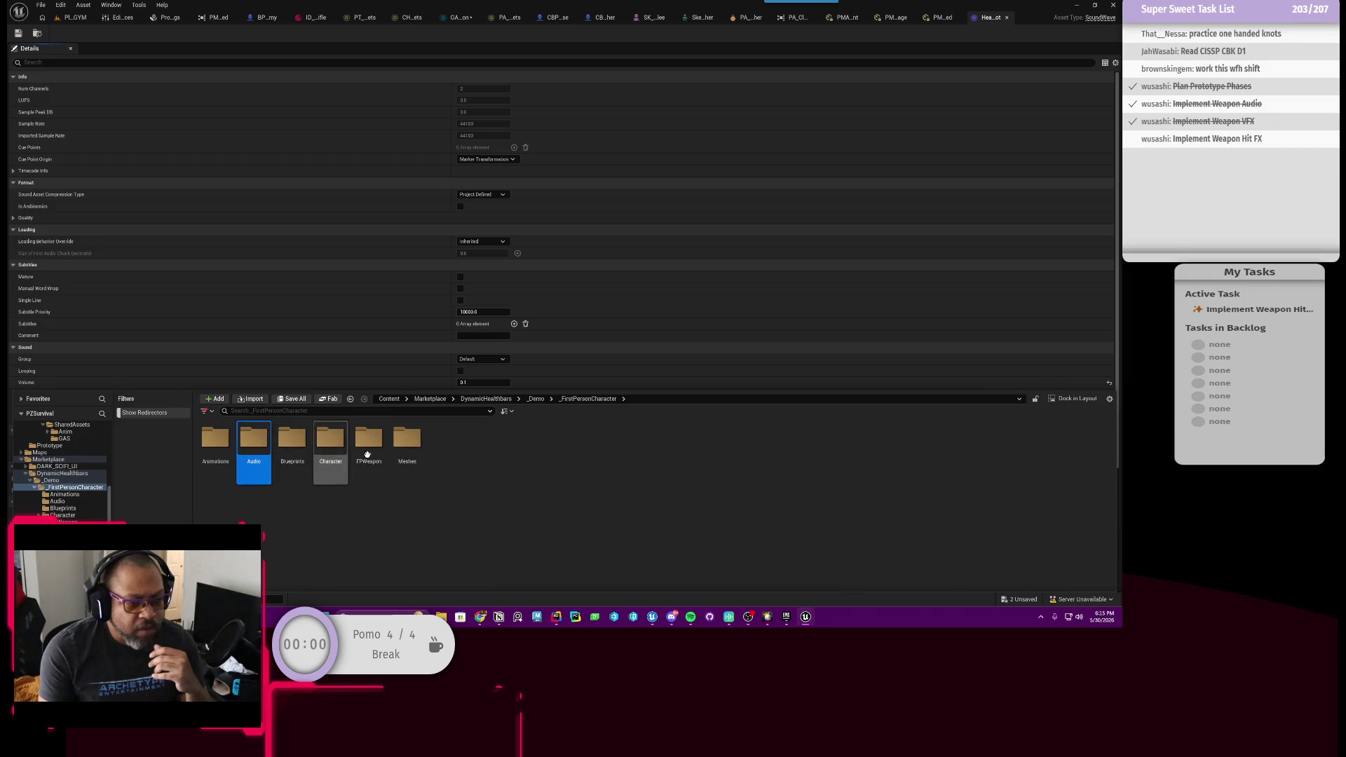
double_click(372, 439)
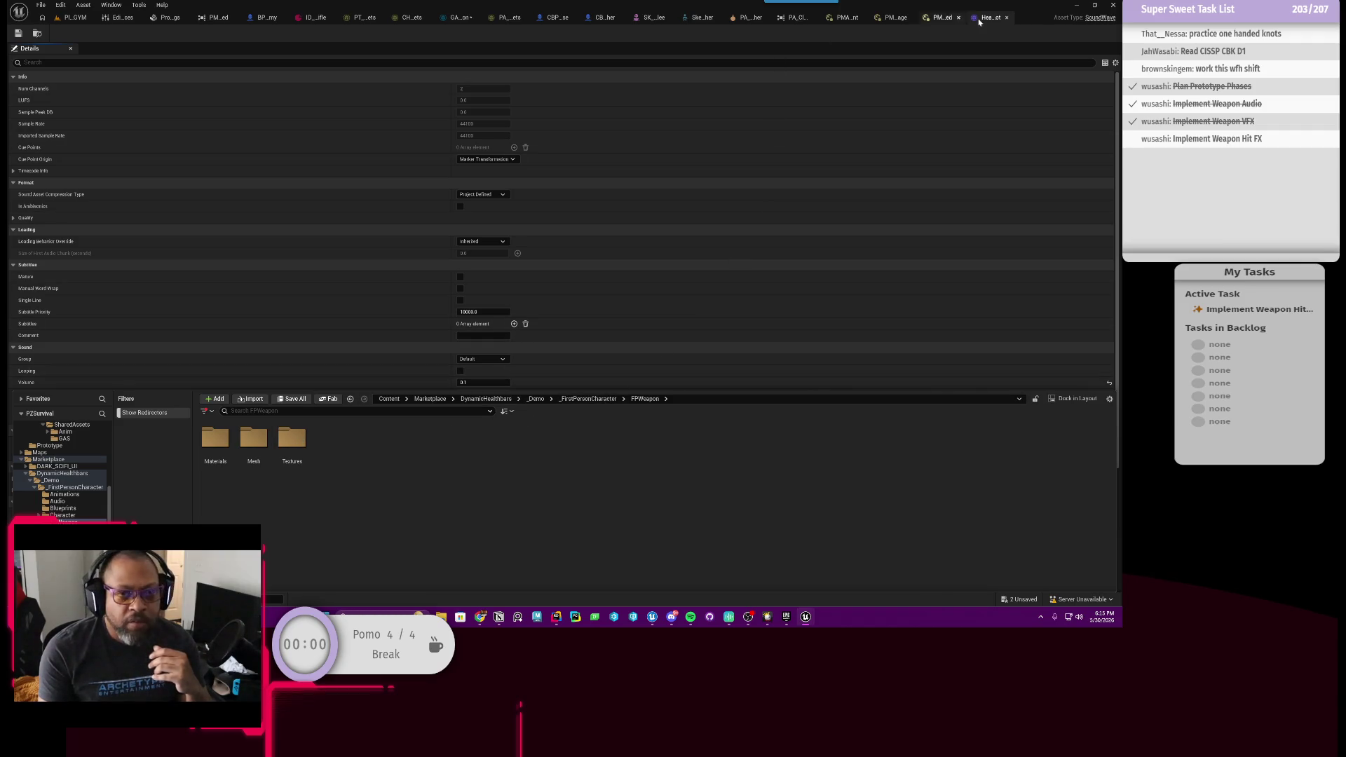
Center the Play Sound 2D node in the fire-weapon graph, then start a play session in the level.
left_click(453, 25)
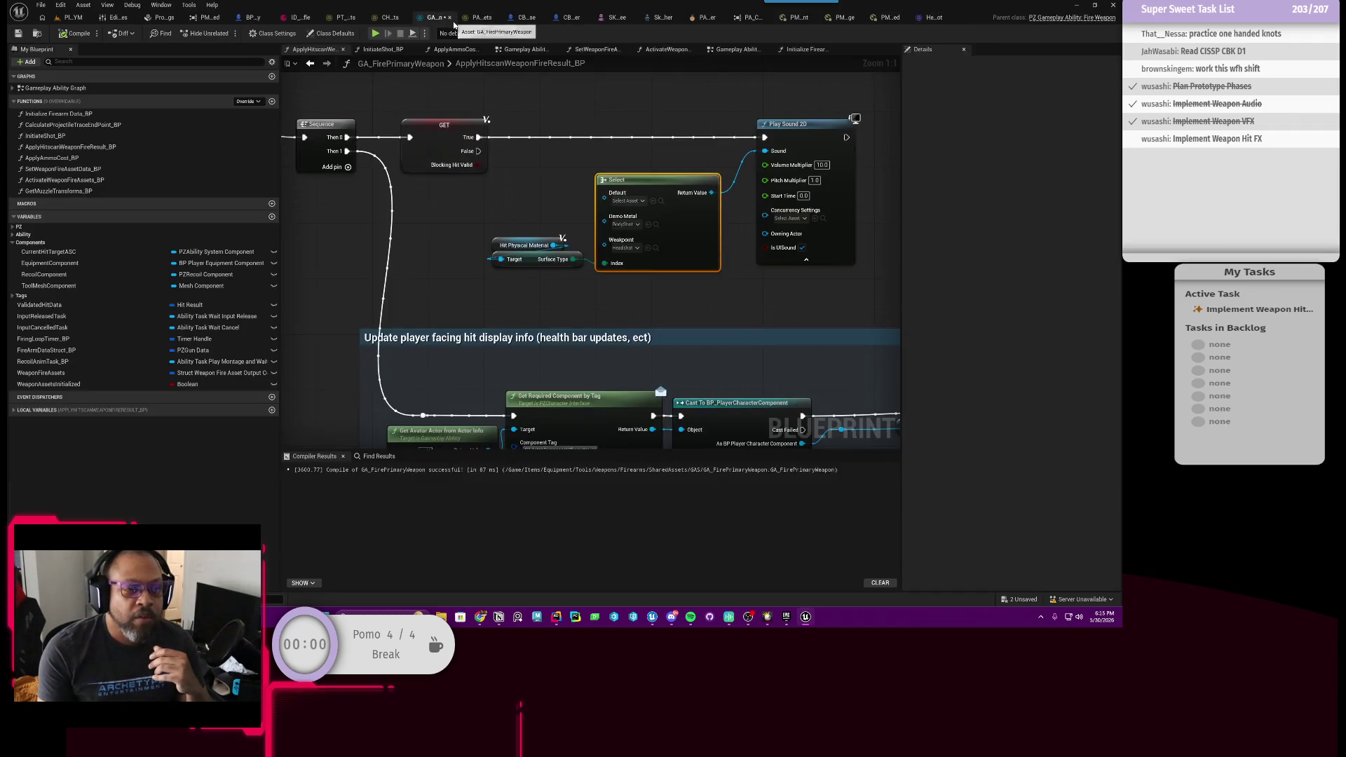
left_click_drag(815, 191, 756, 200)
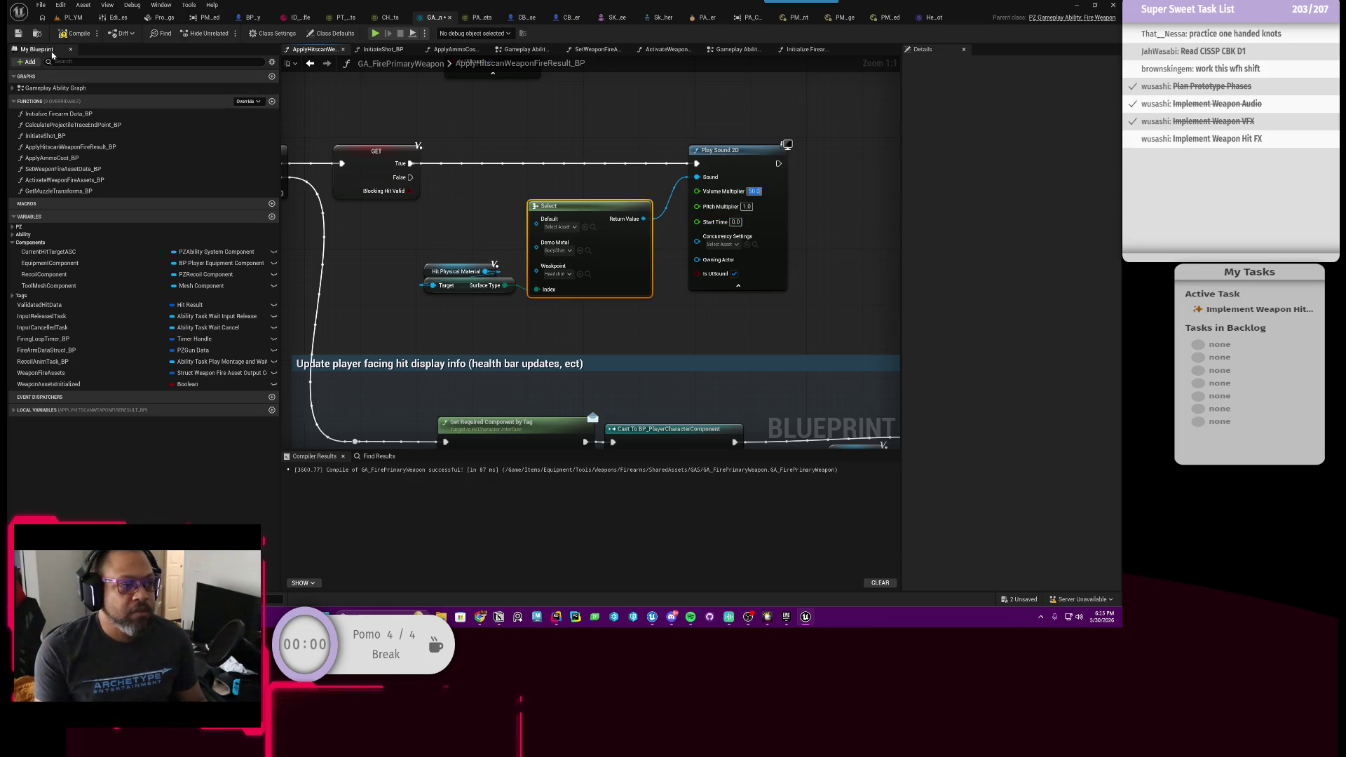
left_click(63, 21)
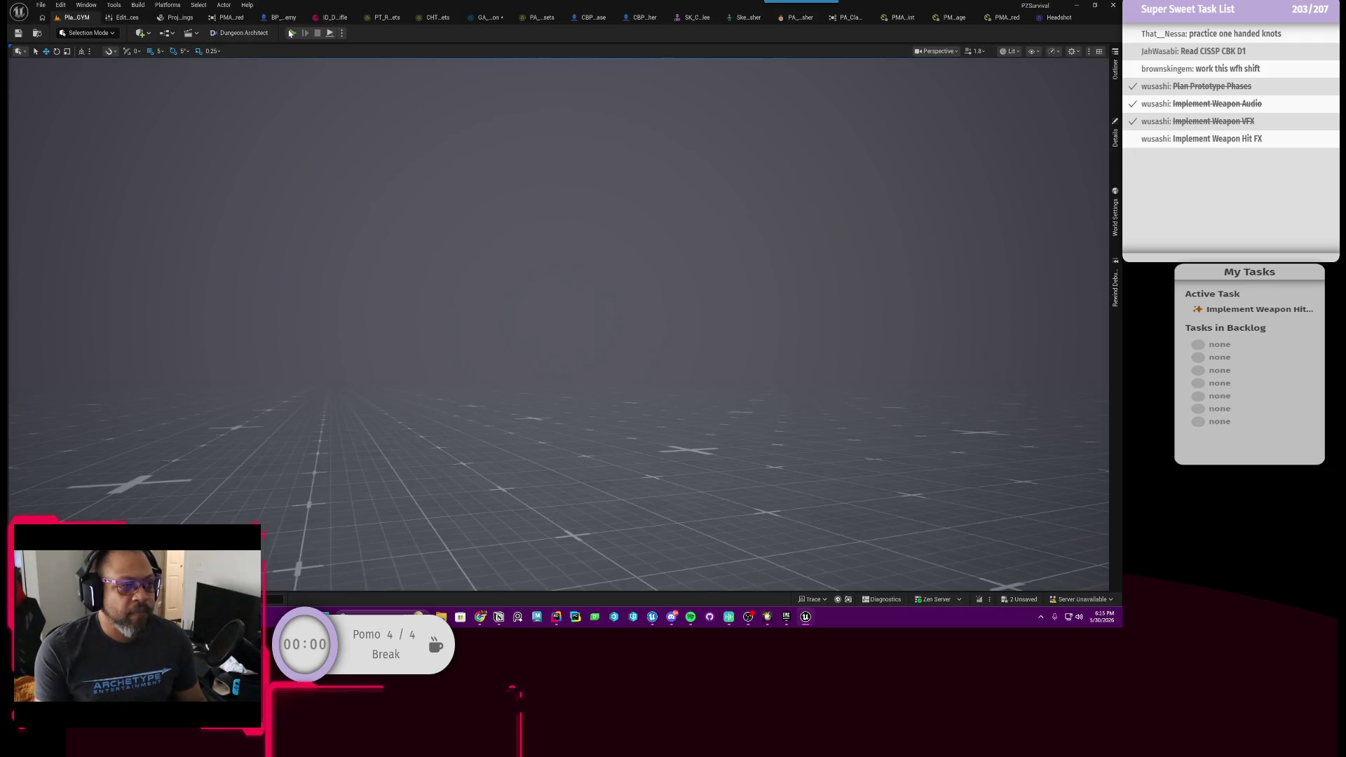
left_click(291, 33)
key("i")
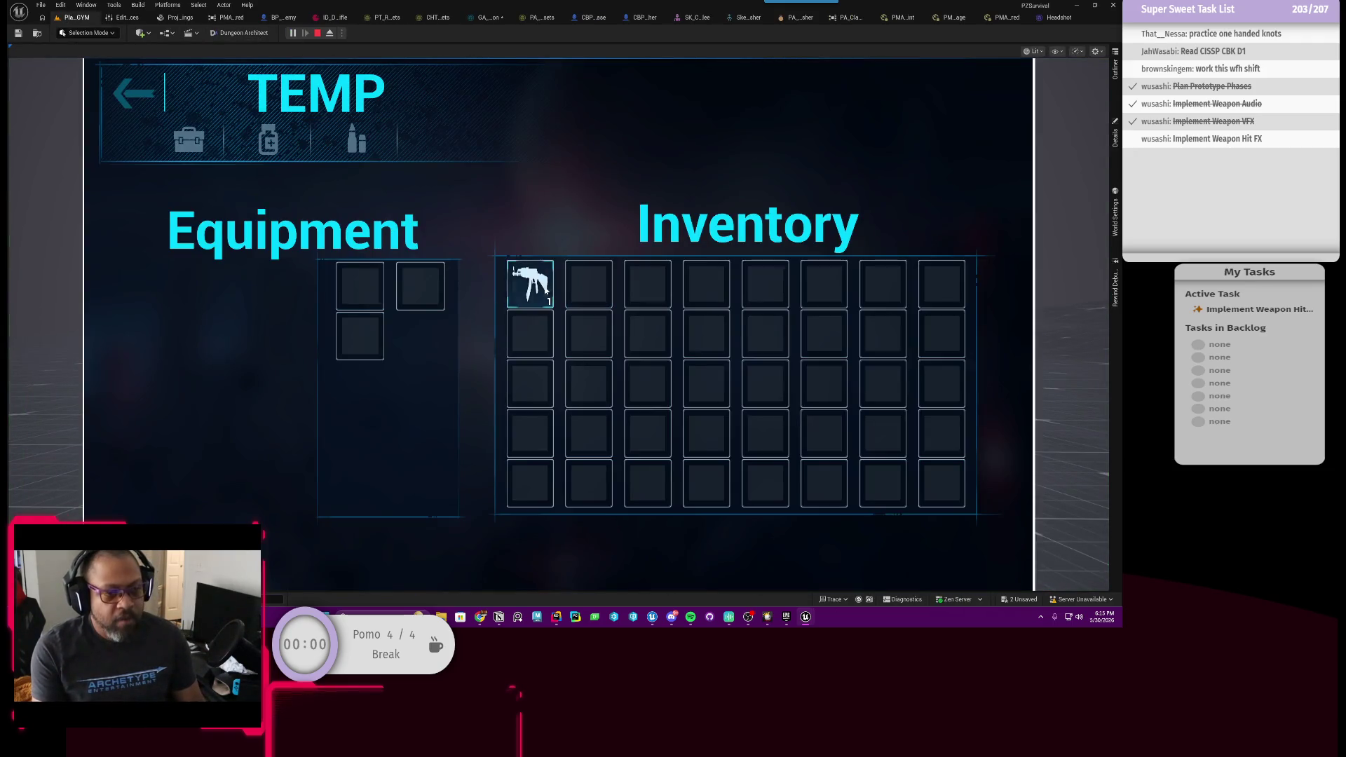
key("i")
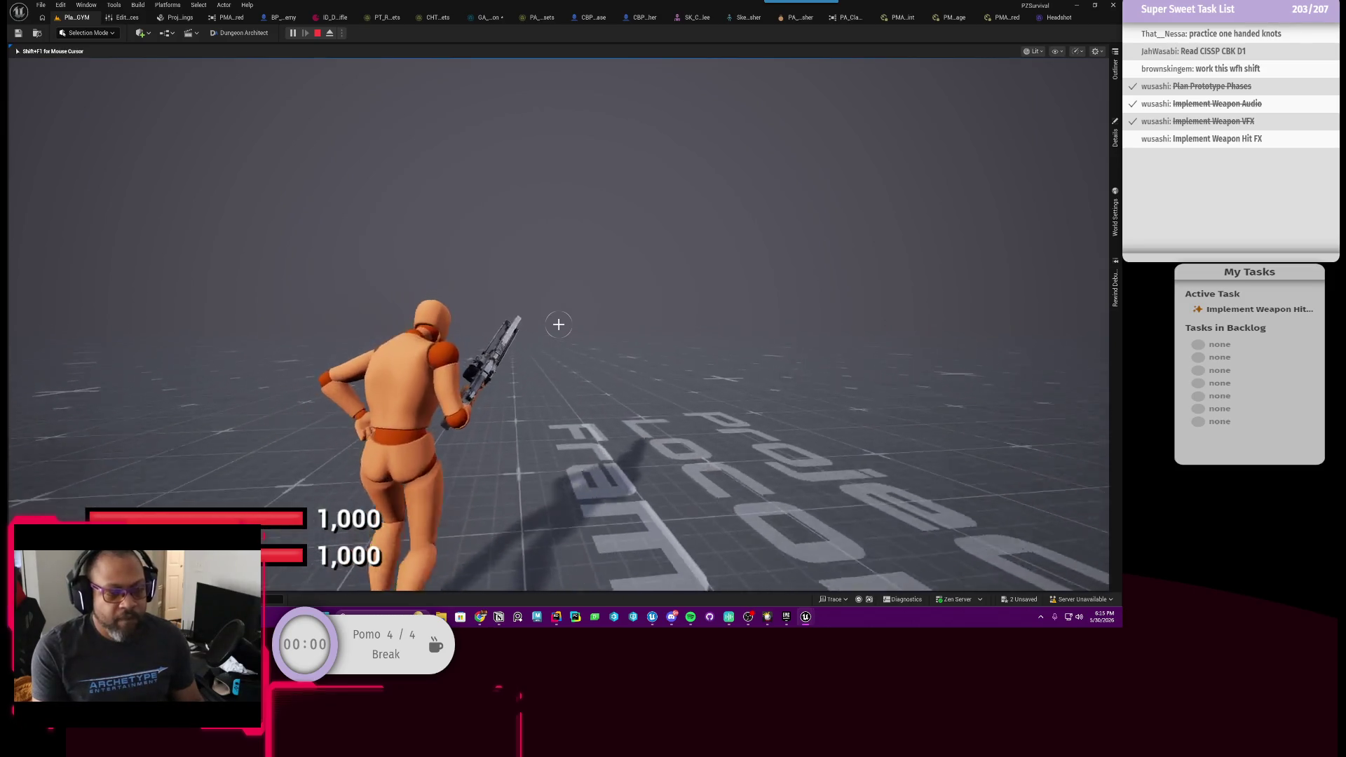
Aim and shoot the Clanker Rusher until it vanishes, then return to the fire-weapon graph.
right_click(559, 324)
left_click(559, 324)
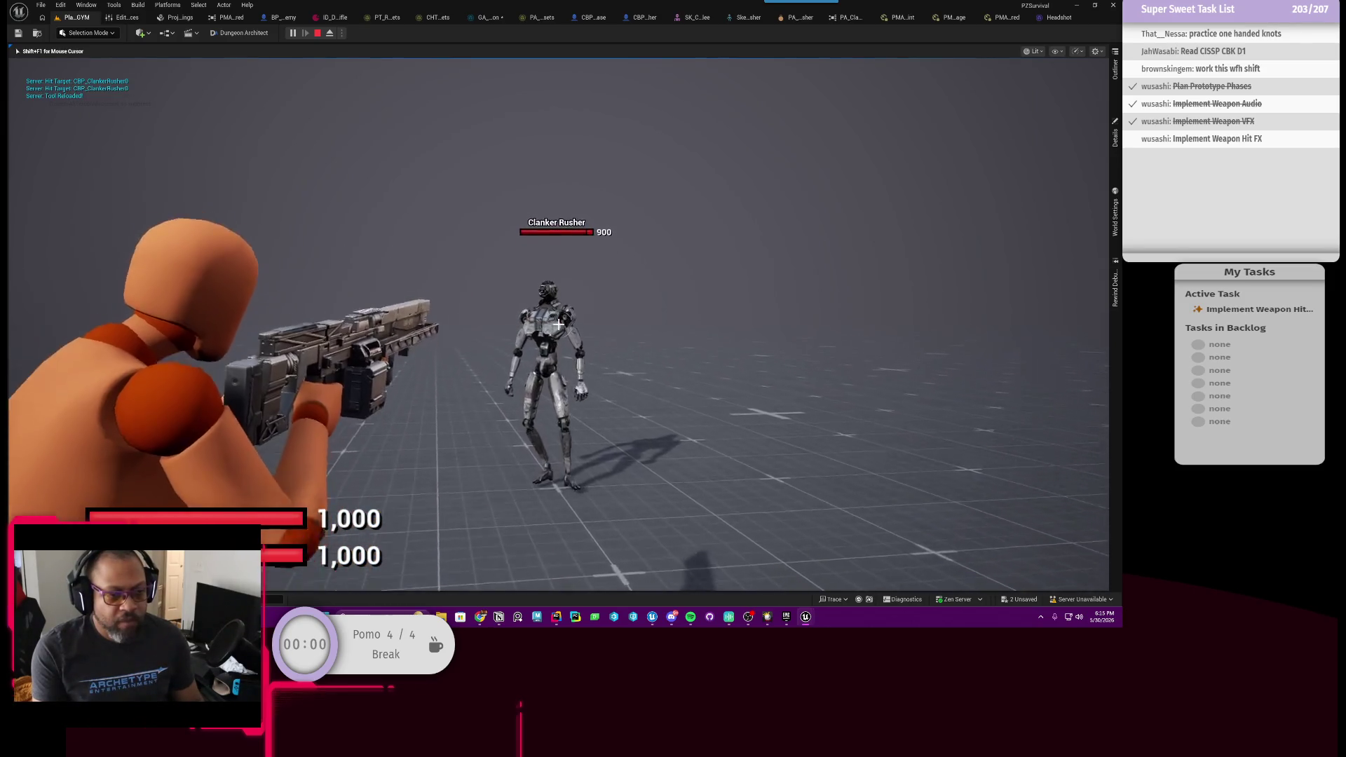
left_click(559, 324)
left_click(559, 324)
left_click(559, 324)
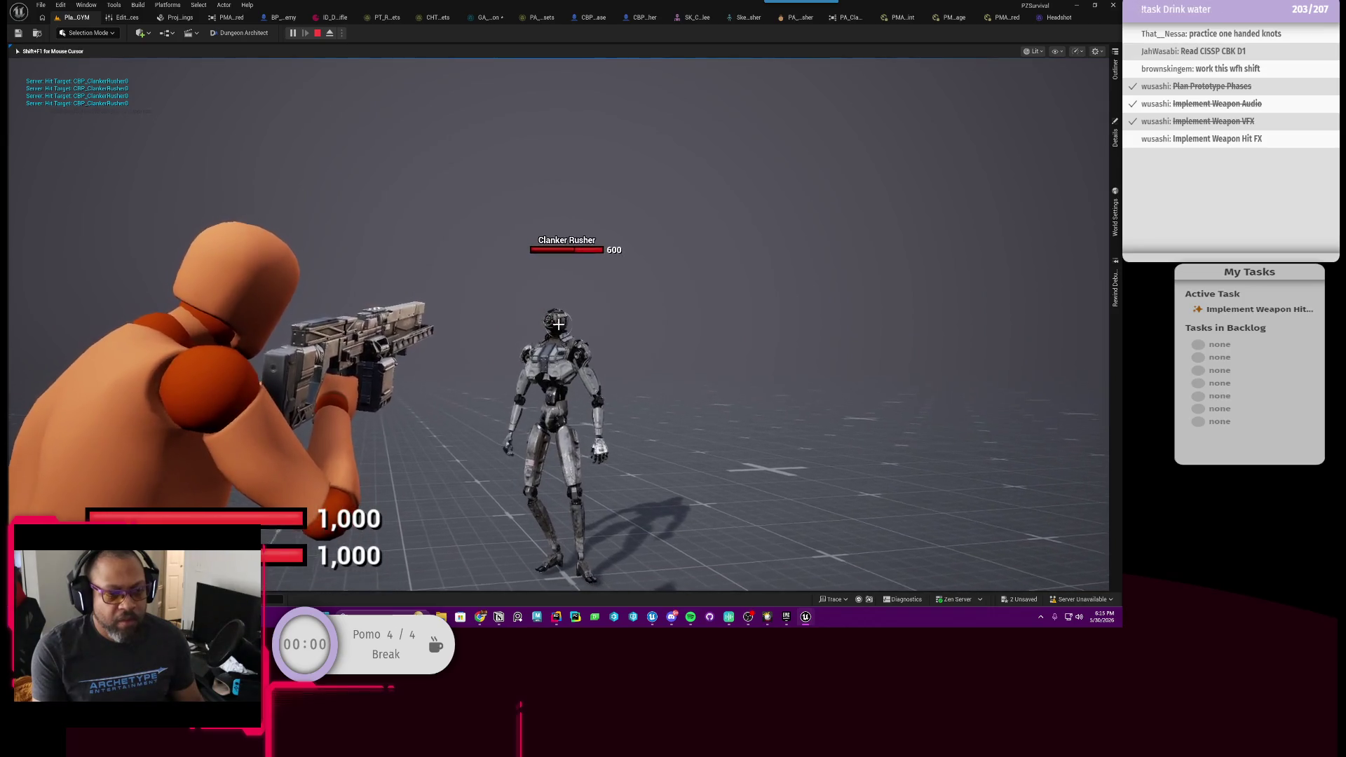
left_click(559, 324)
left_click(559, 324)
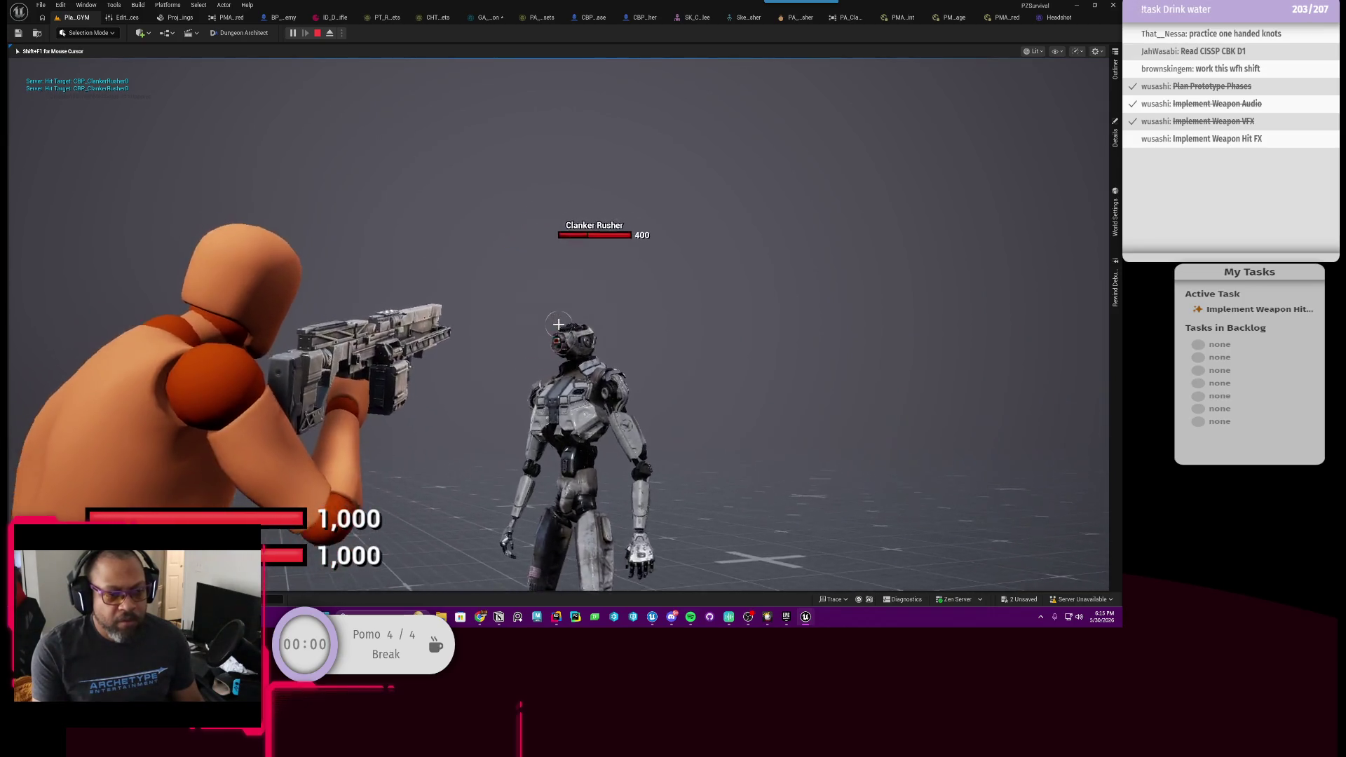
left_click(559, 324)
left_click(559, 324)
left_click(559, 324)
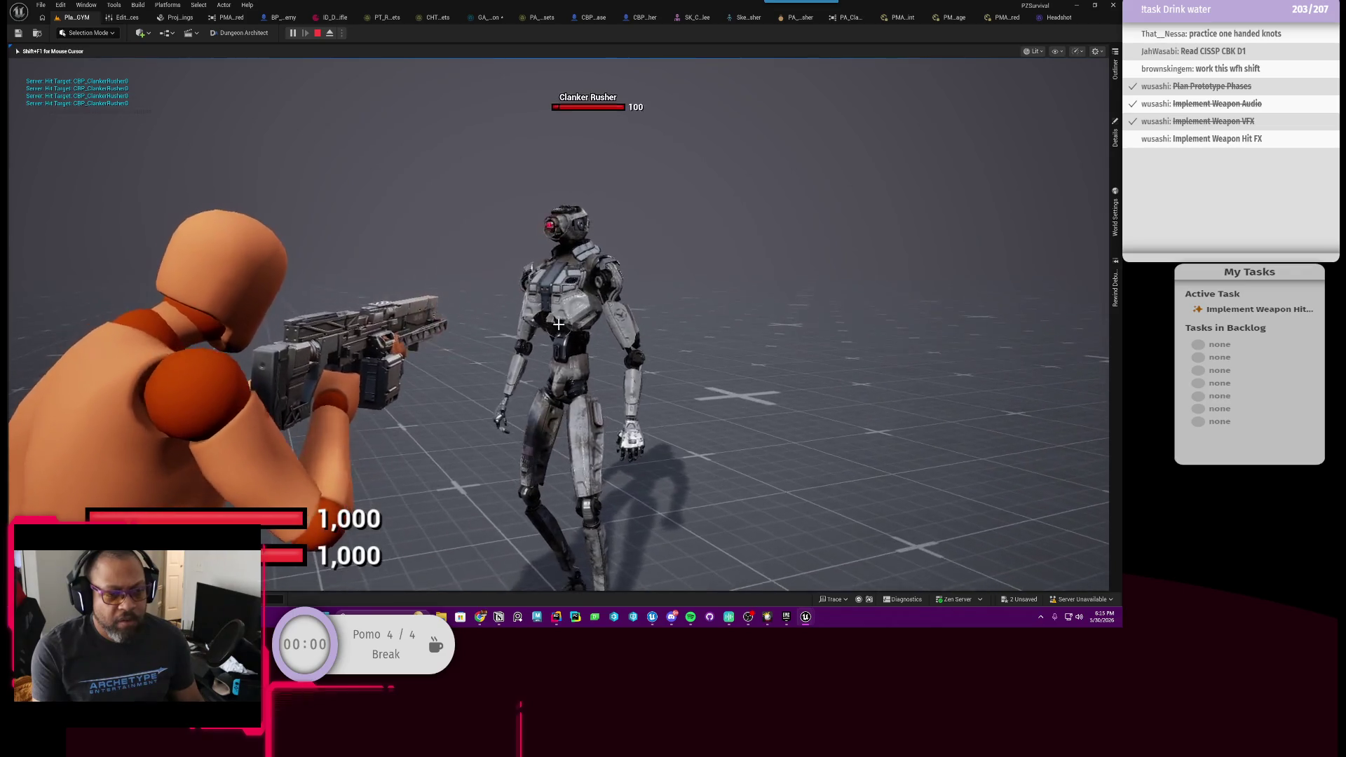
left_click(559, 324)
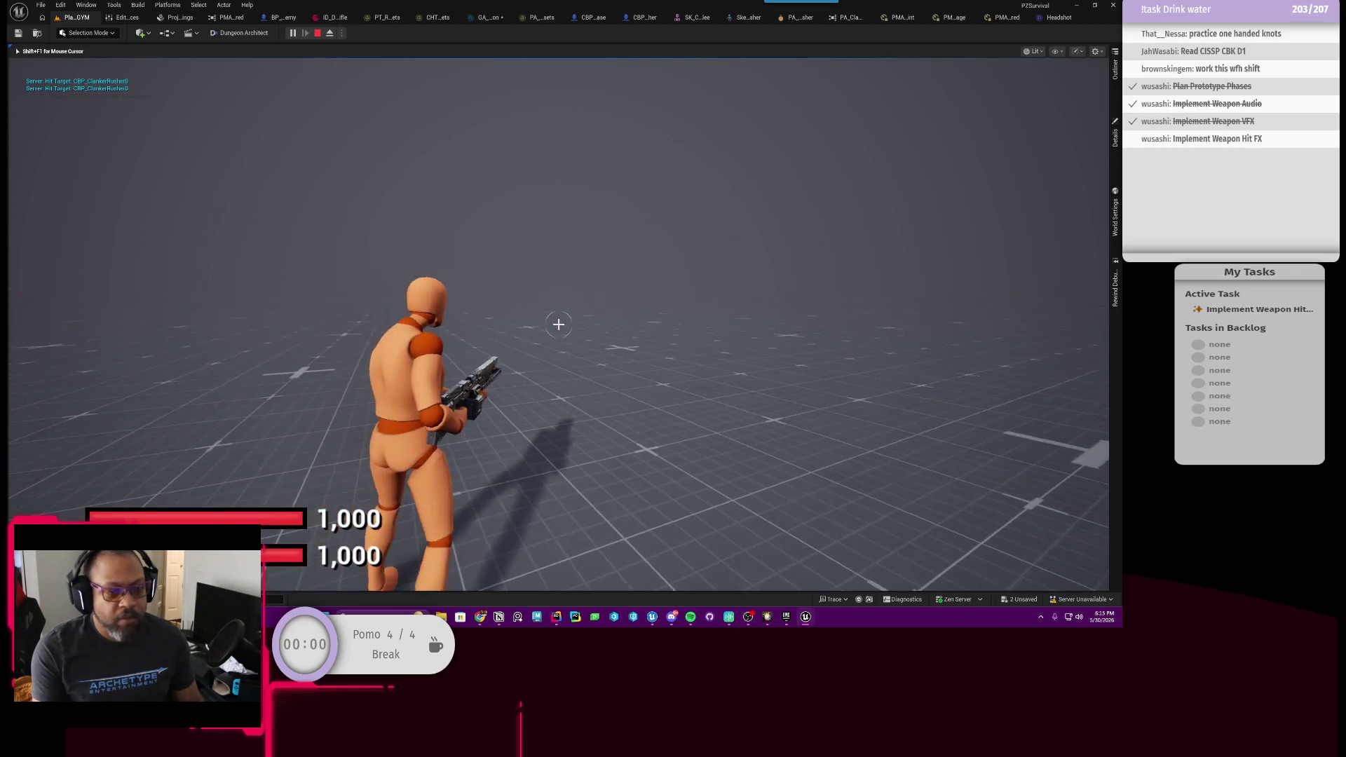
left_click(484, 17)
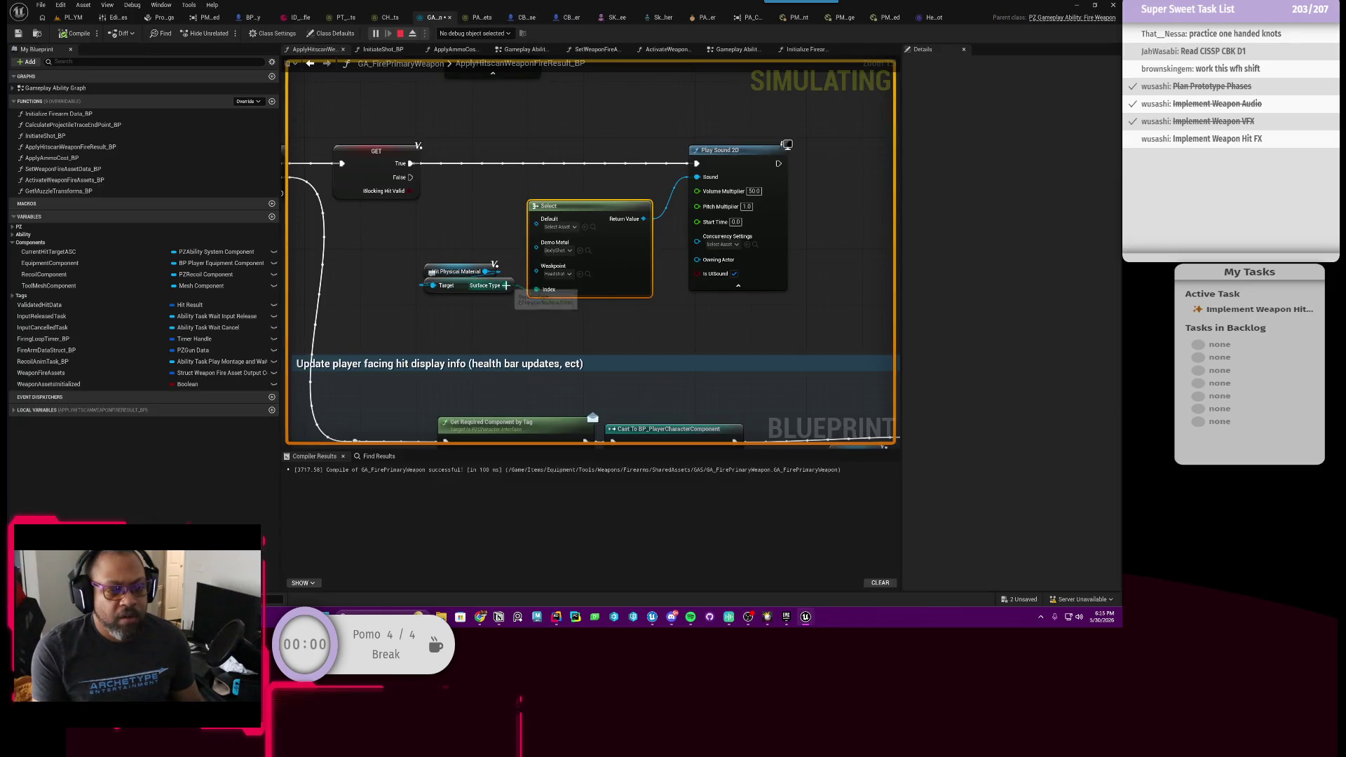
Put a breakpoint on the GA_FirePrimaryWeapon Play Sound 2D node and go back to the running game.
right_click(726, 177)
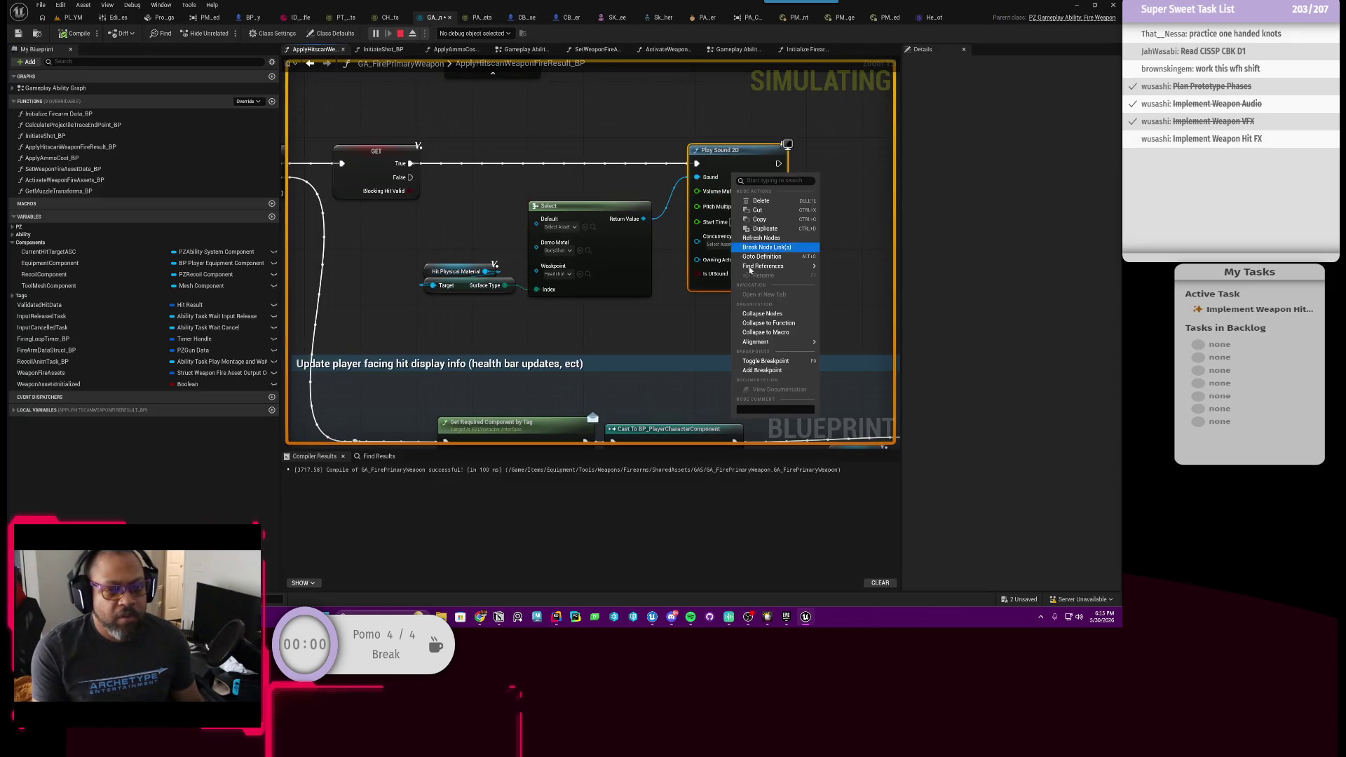
left_click(761, 372)
left_click(74, 17)
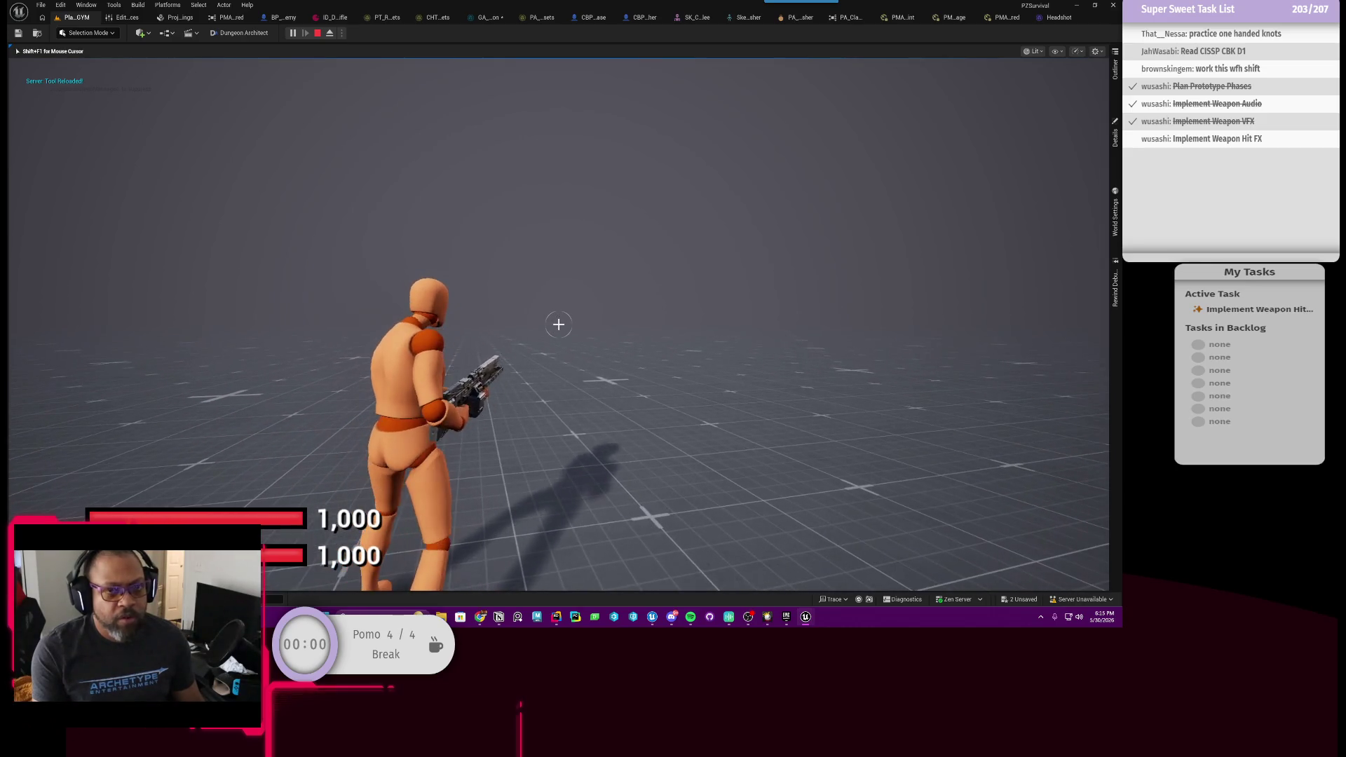
Change the physical material's Surface Type from DemoMetal to Weakpoint, then return to the game view.
key("alt+Tab")
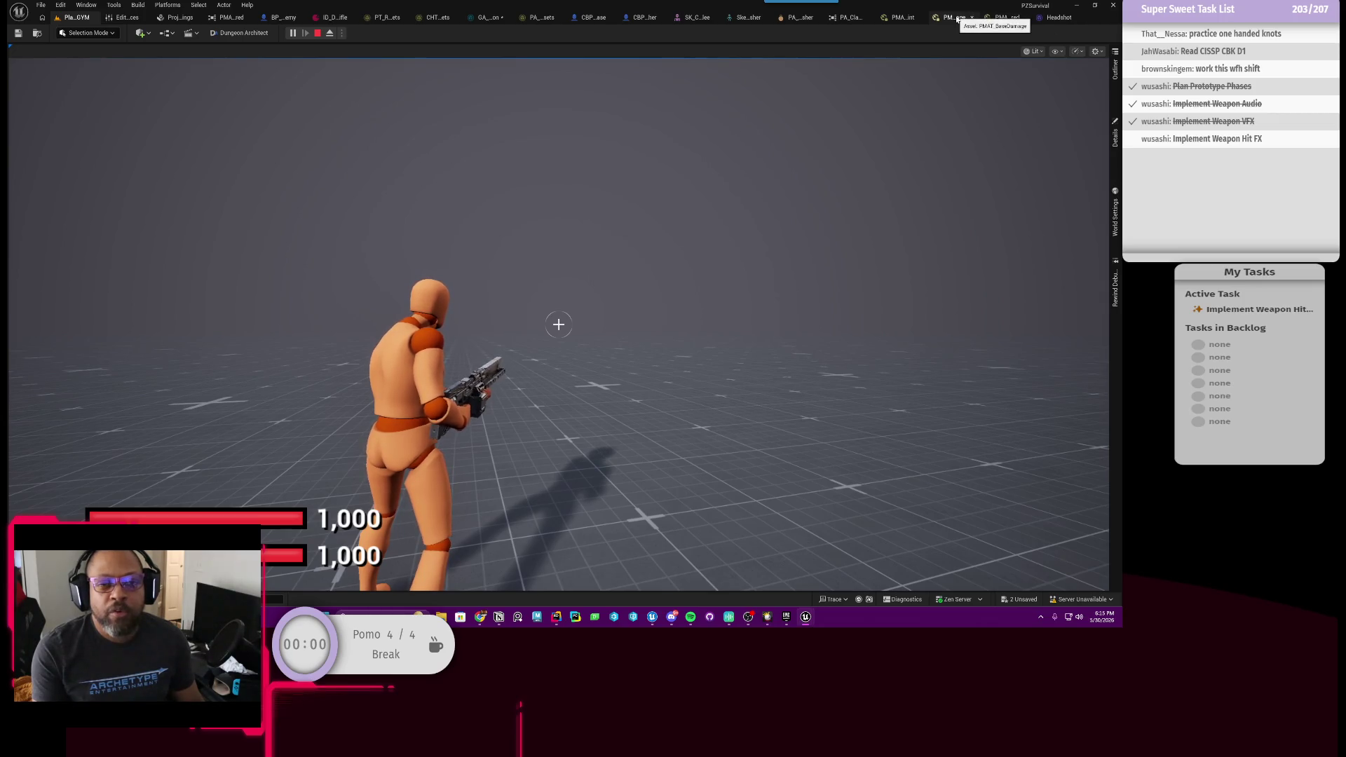
left_click(899, 20)
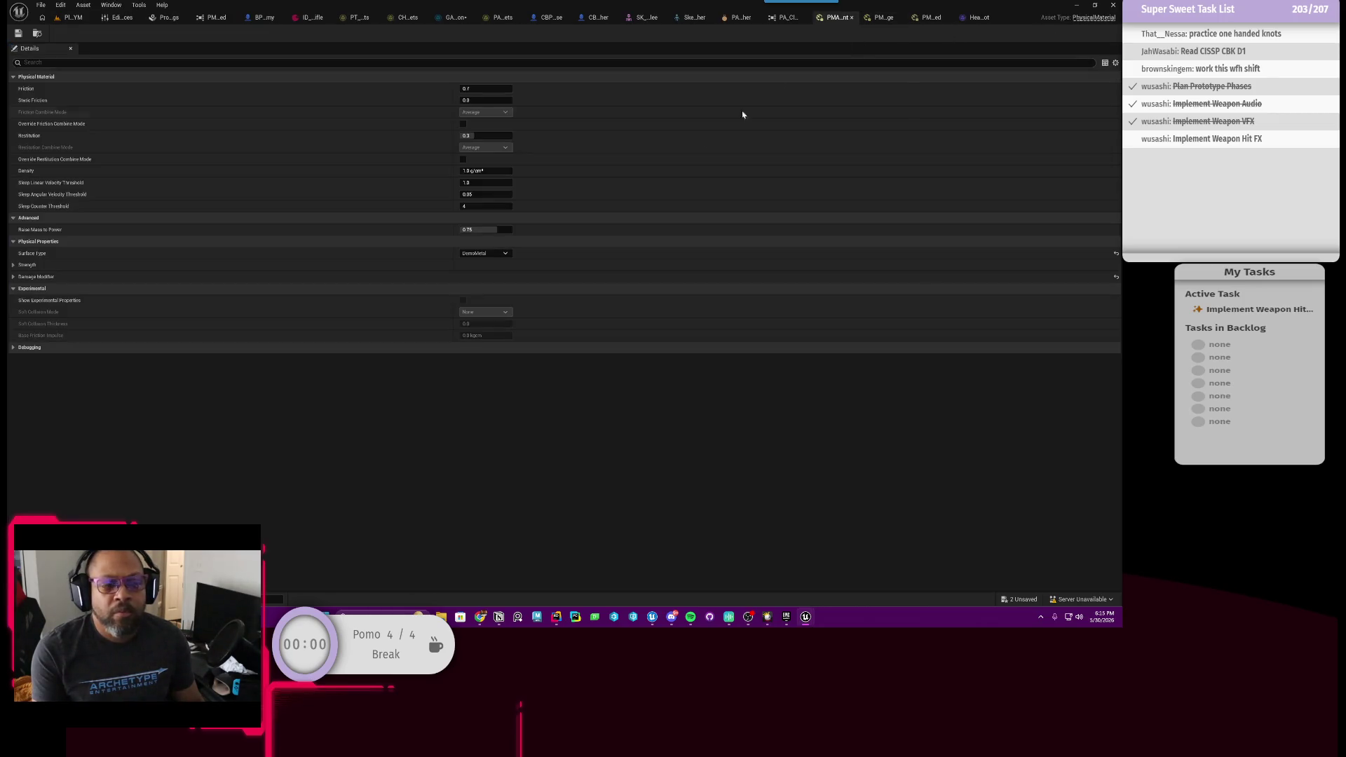
left_click(477, 279)
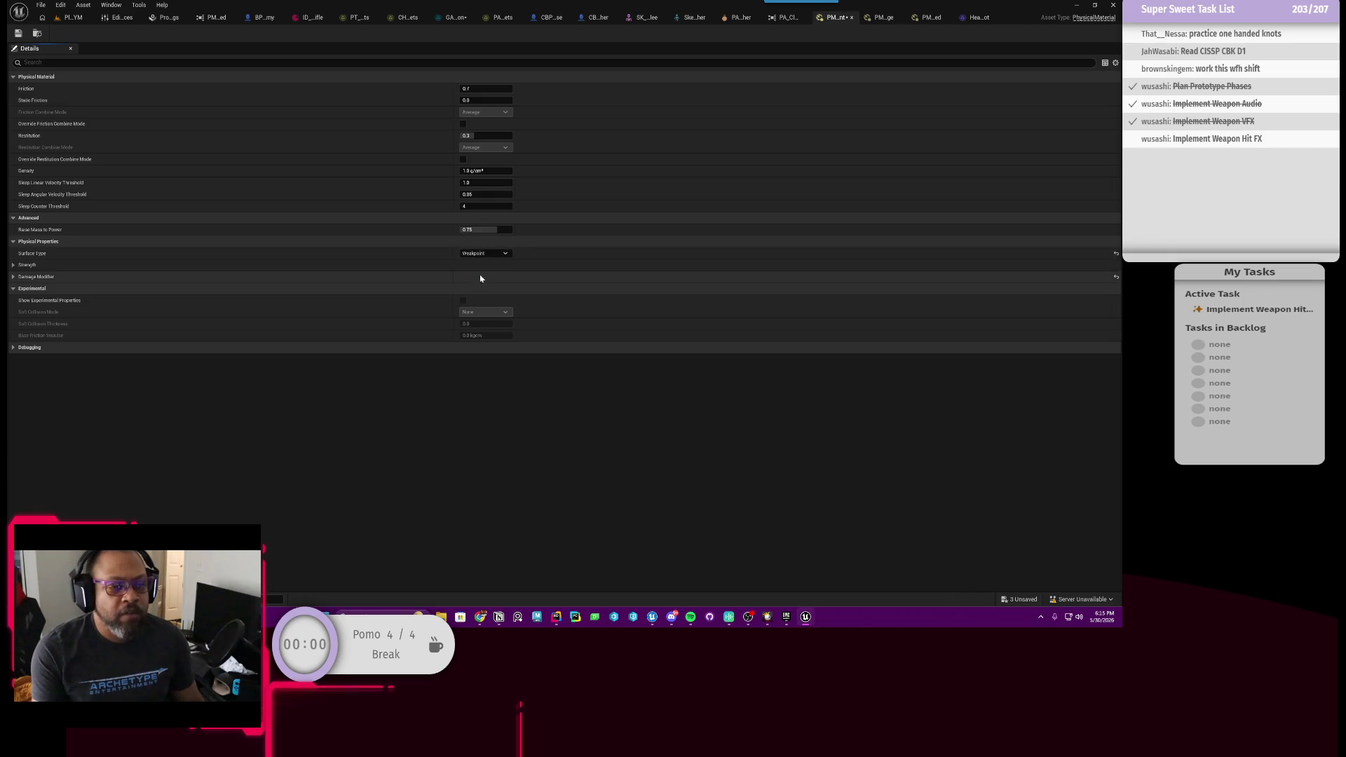
left_click(77, 19)
Sprint through the level and shoot the Clanker Rusher, pausing at the Play Sound 2D breakpoint.
key("shift+w")
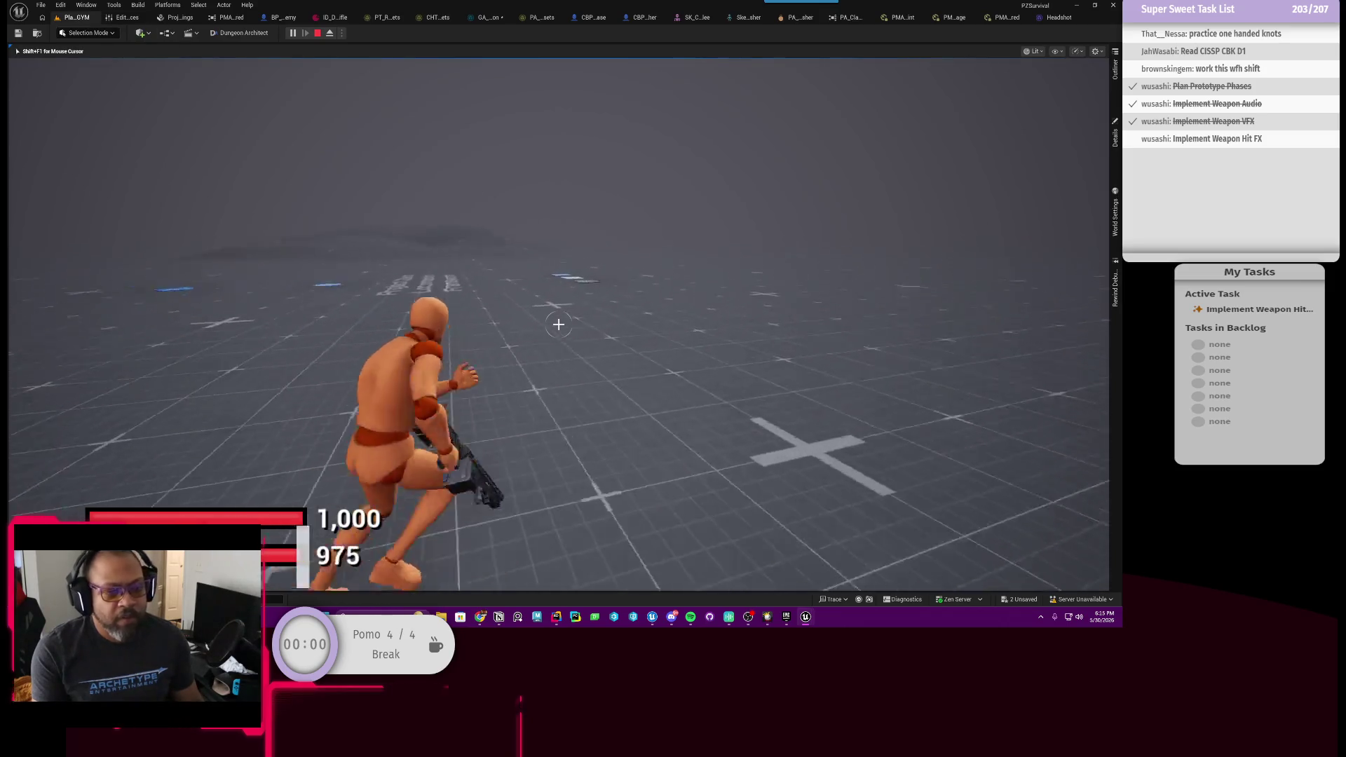
key("shift+w")
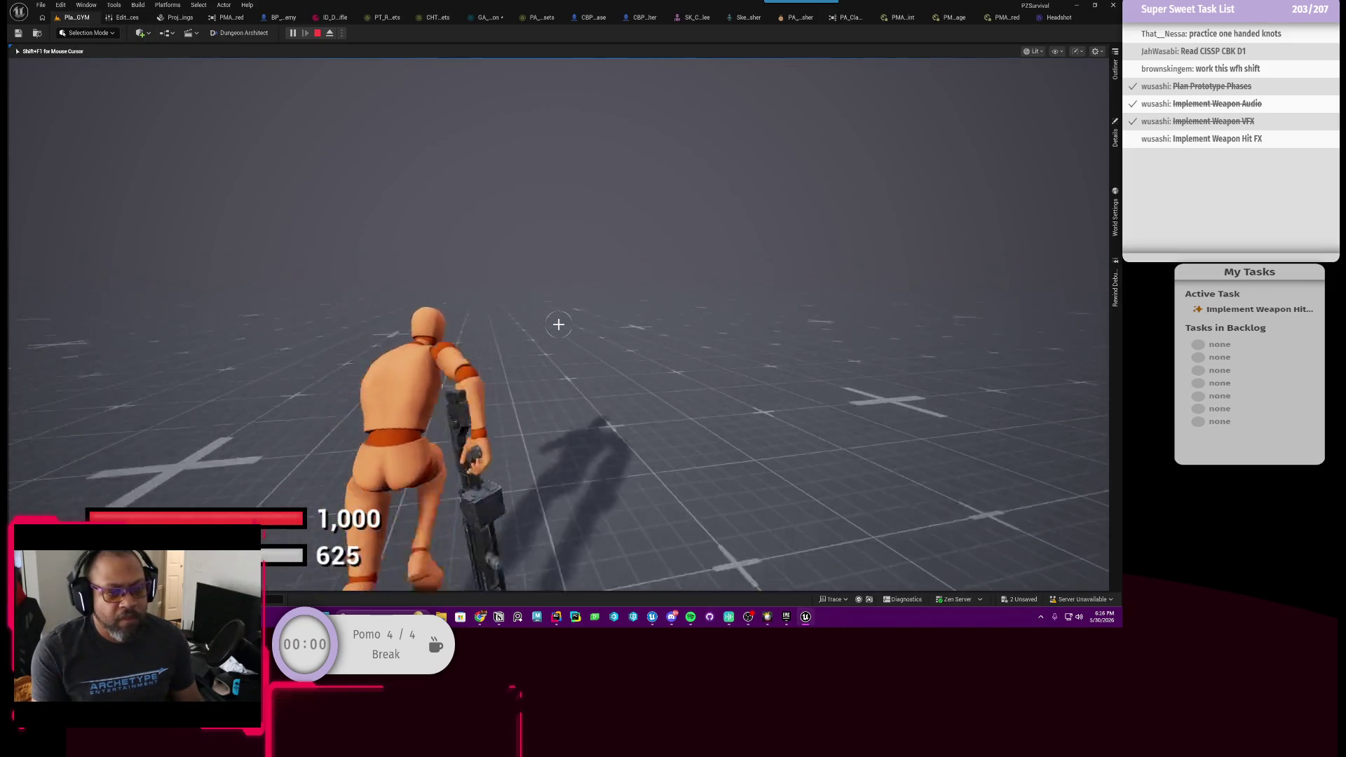
key("shift+w")
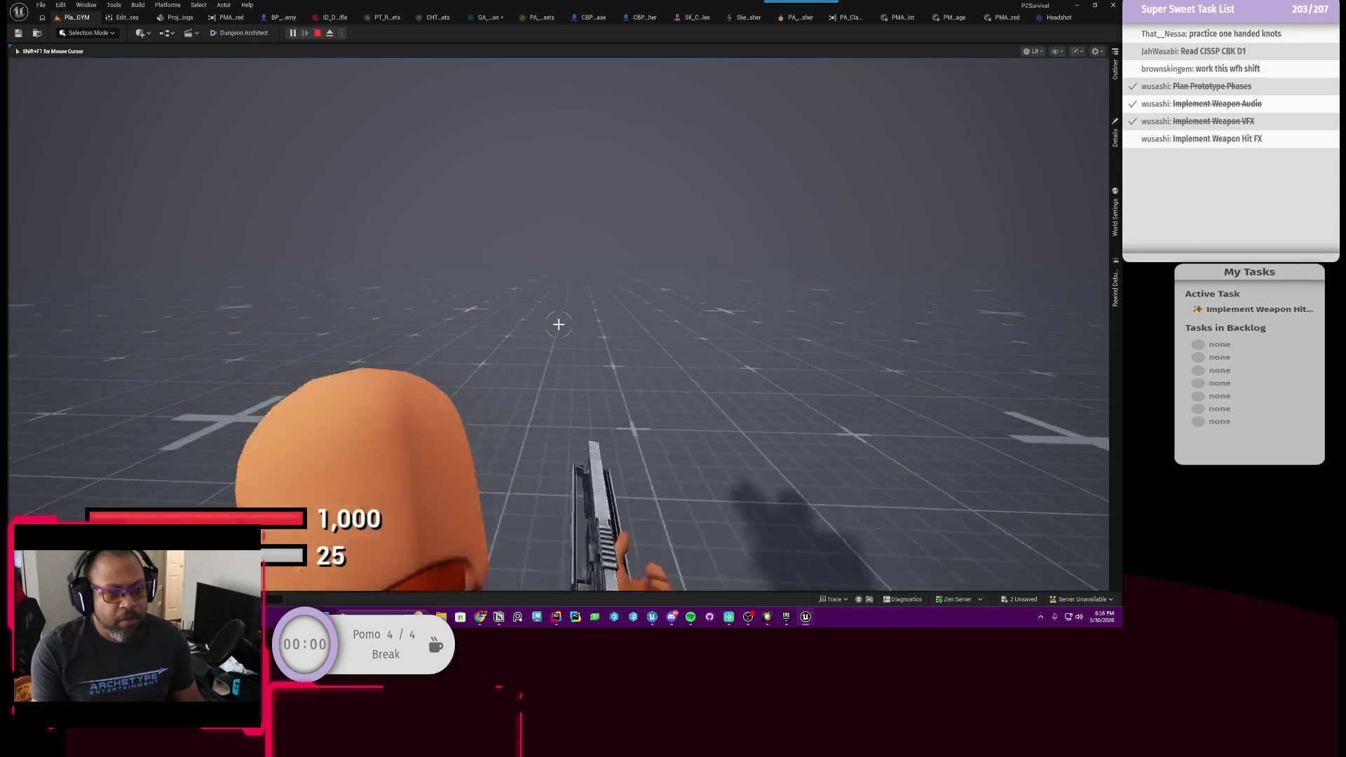
key("r")
key("w")
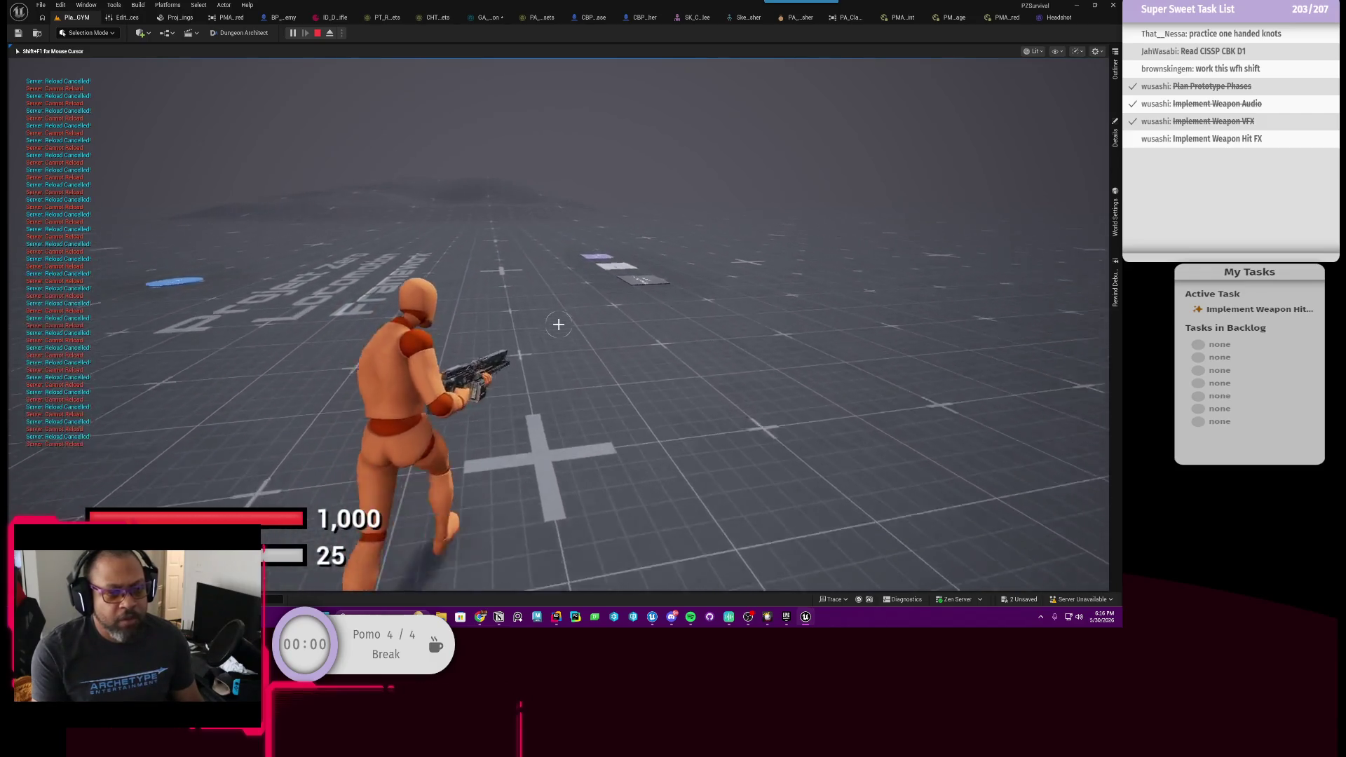
key("w")
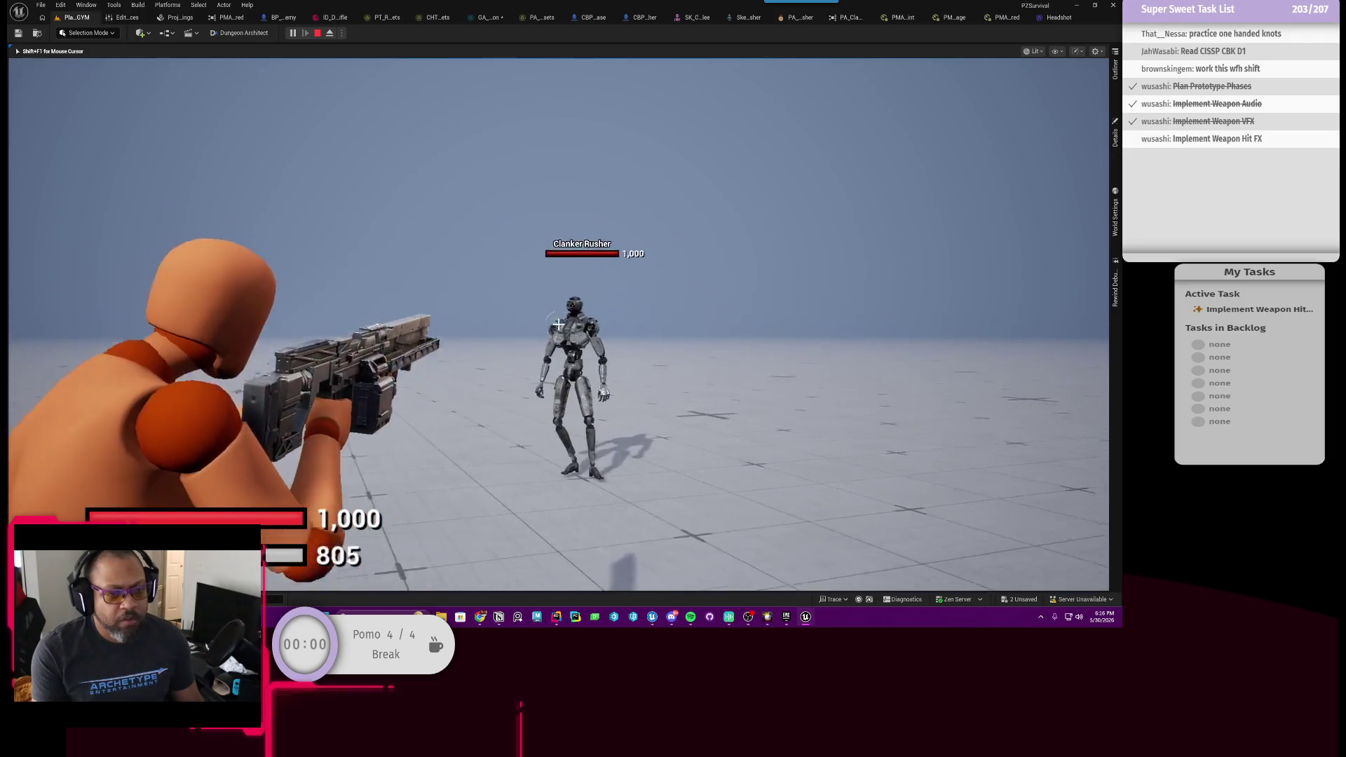
left_click(558, 324)
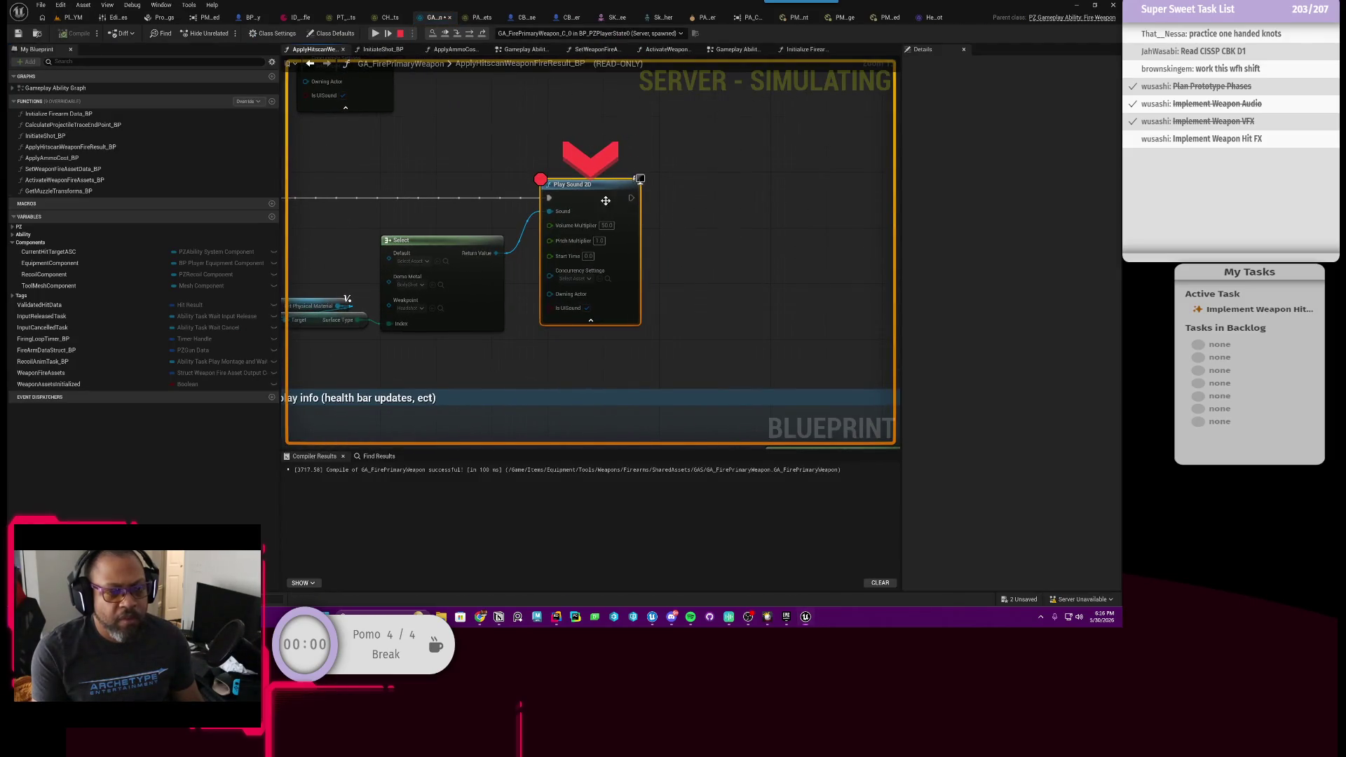
Remove the Play Sound 2D breakpoint, resume, shoot the Clanker Rusher until it vanishes, and stop play.
right_click(606, 201)
left_click(613, 235)
left_click(376, 32)
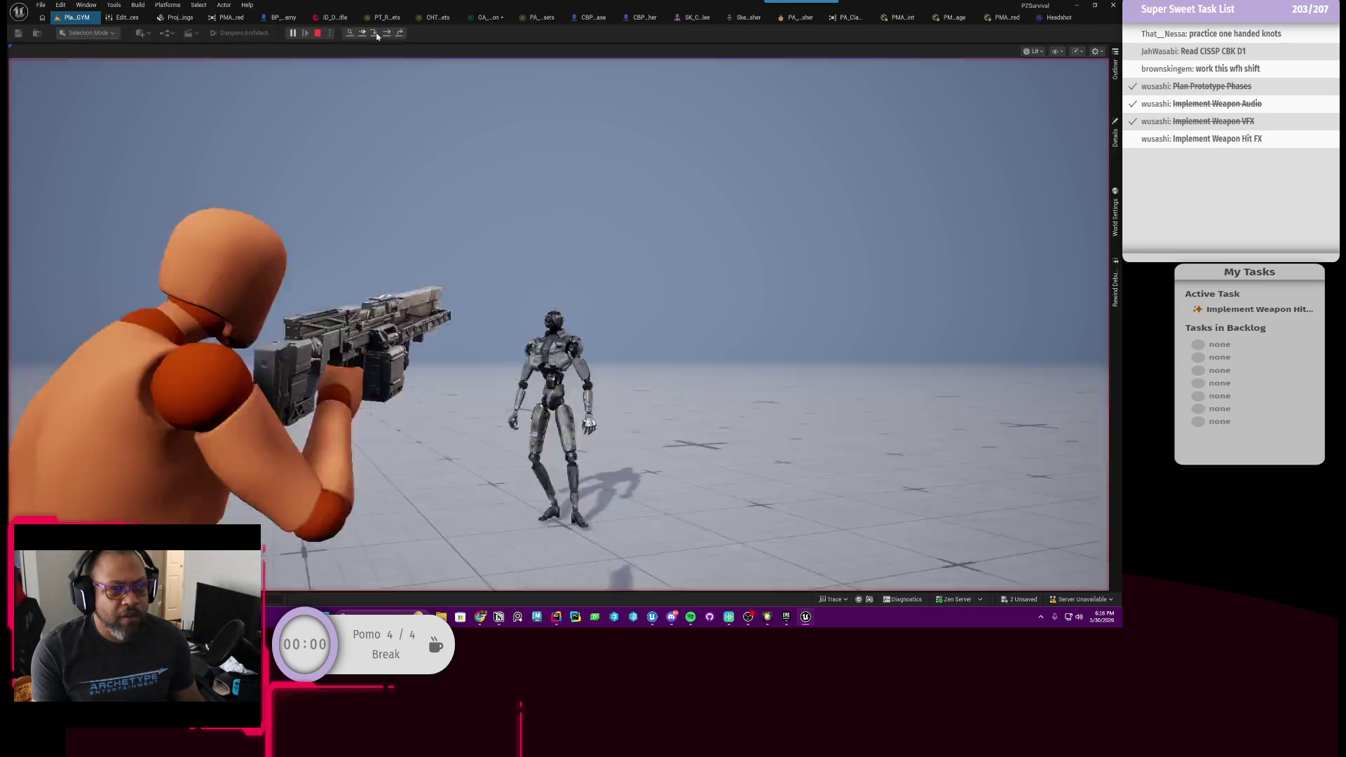
left_click(431, 147)
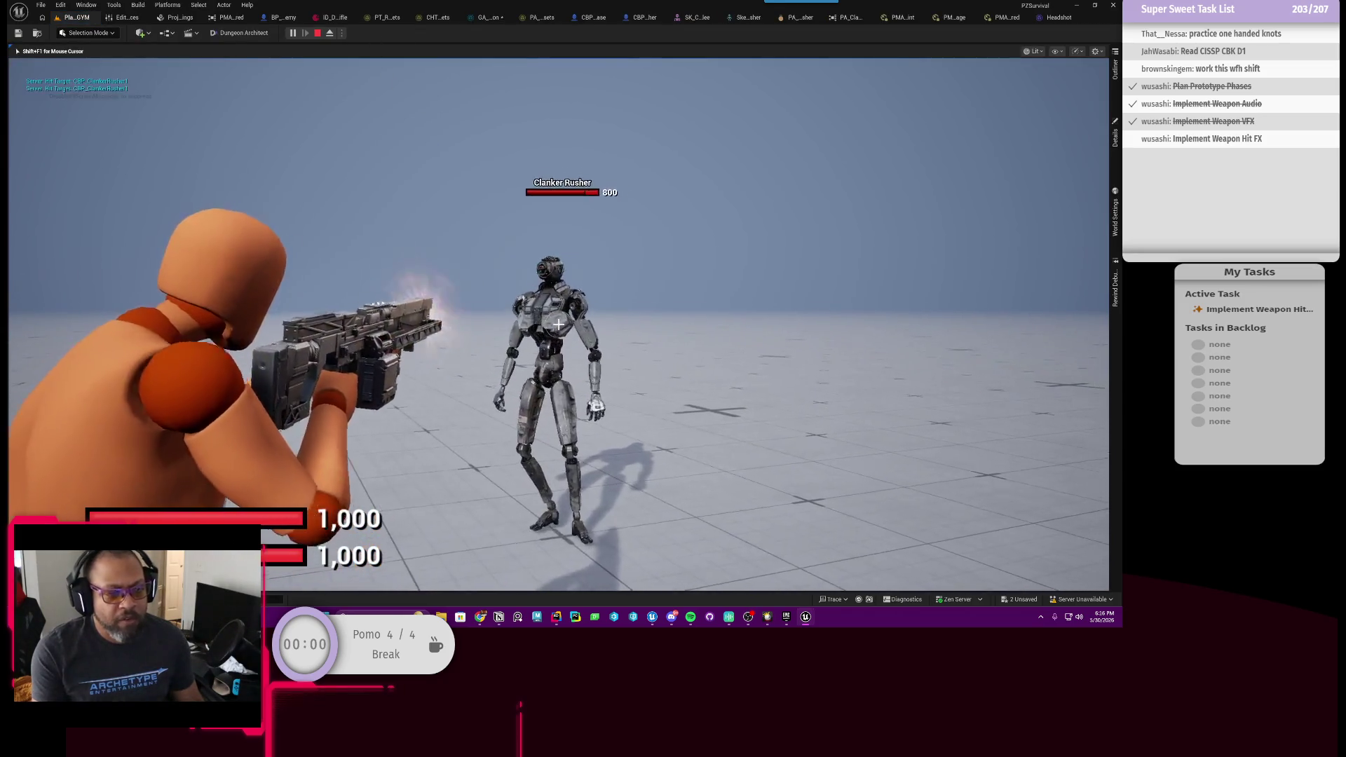
left_click(559, 324)
left_click(559, 324)
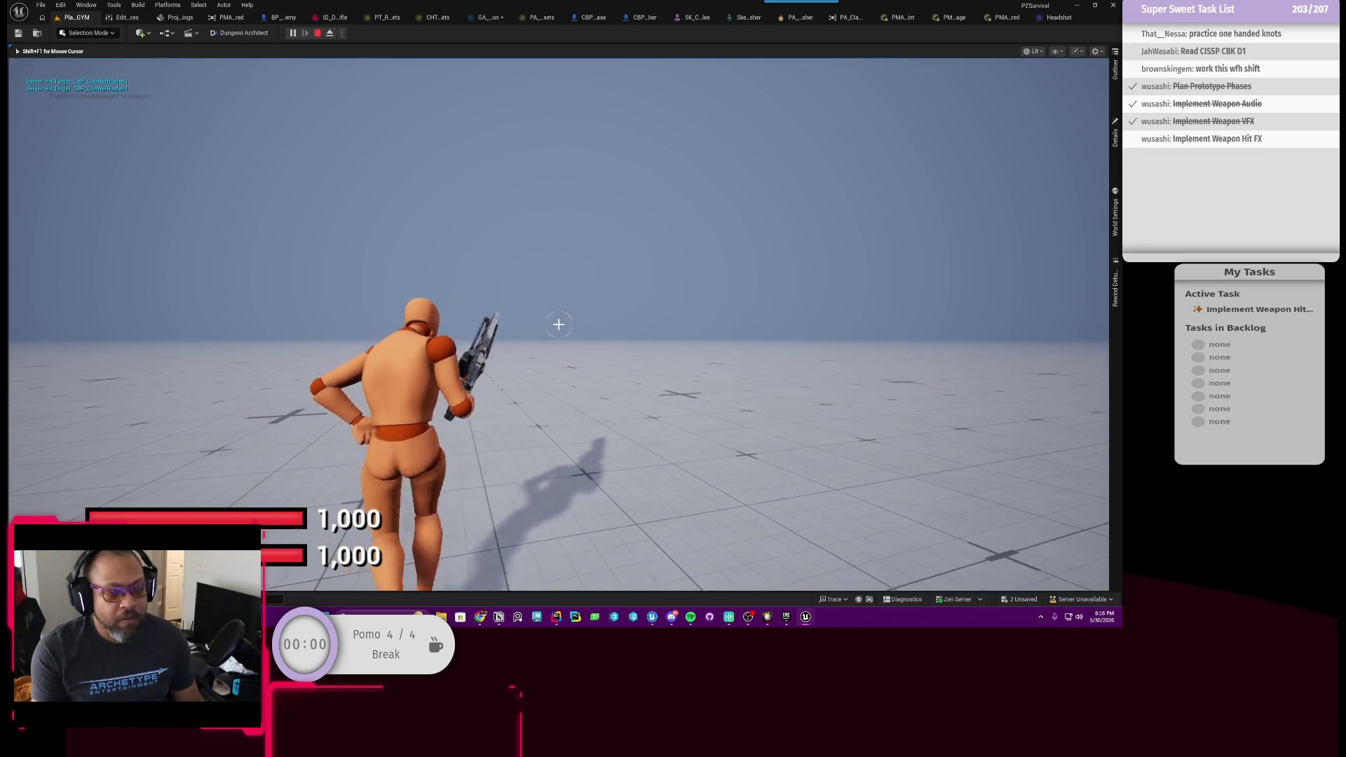
key("Escape")
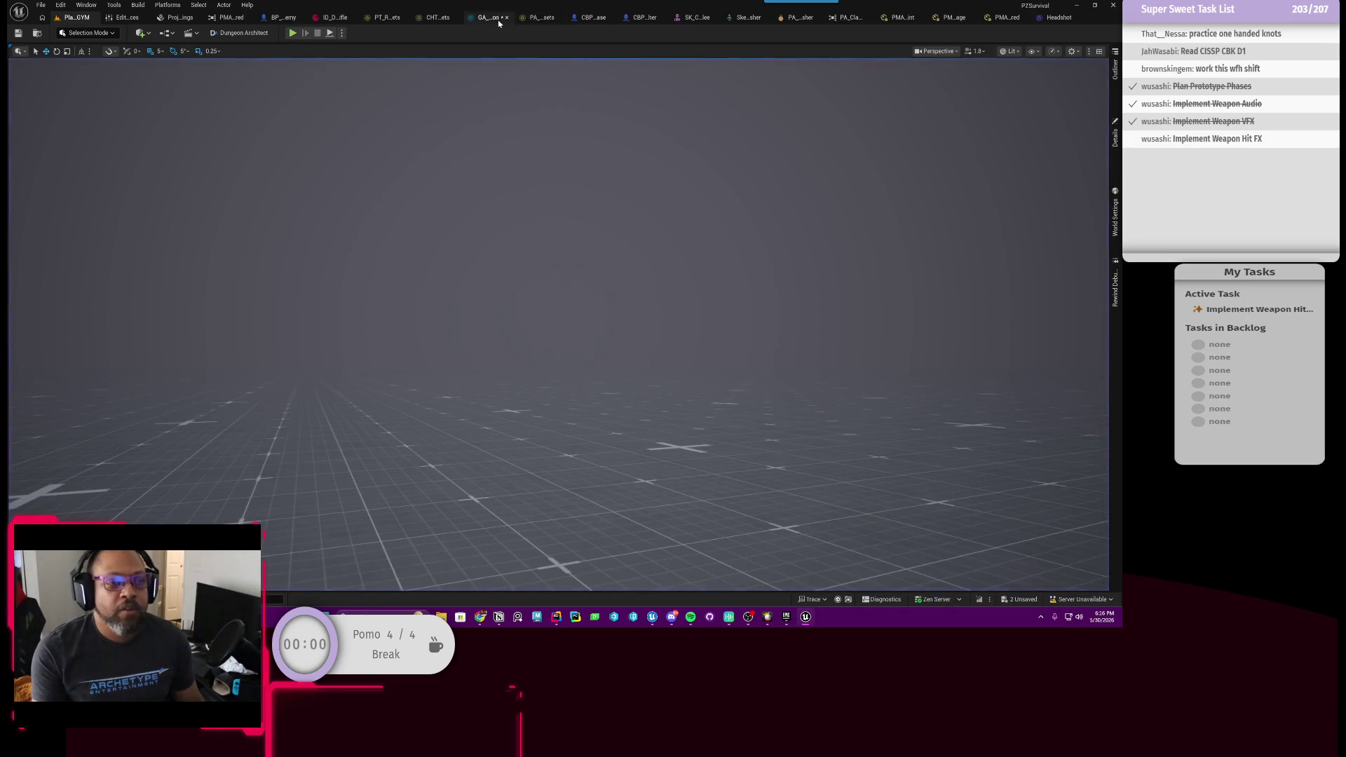
Start a new play session and shoot the first Clanker Rusher to check the hits.
left_click(499, 21)
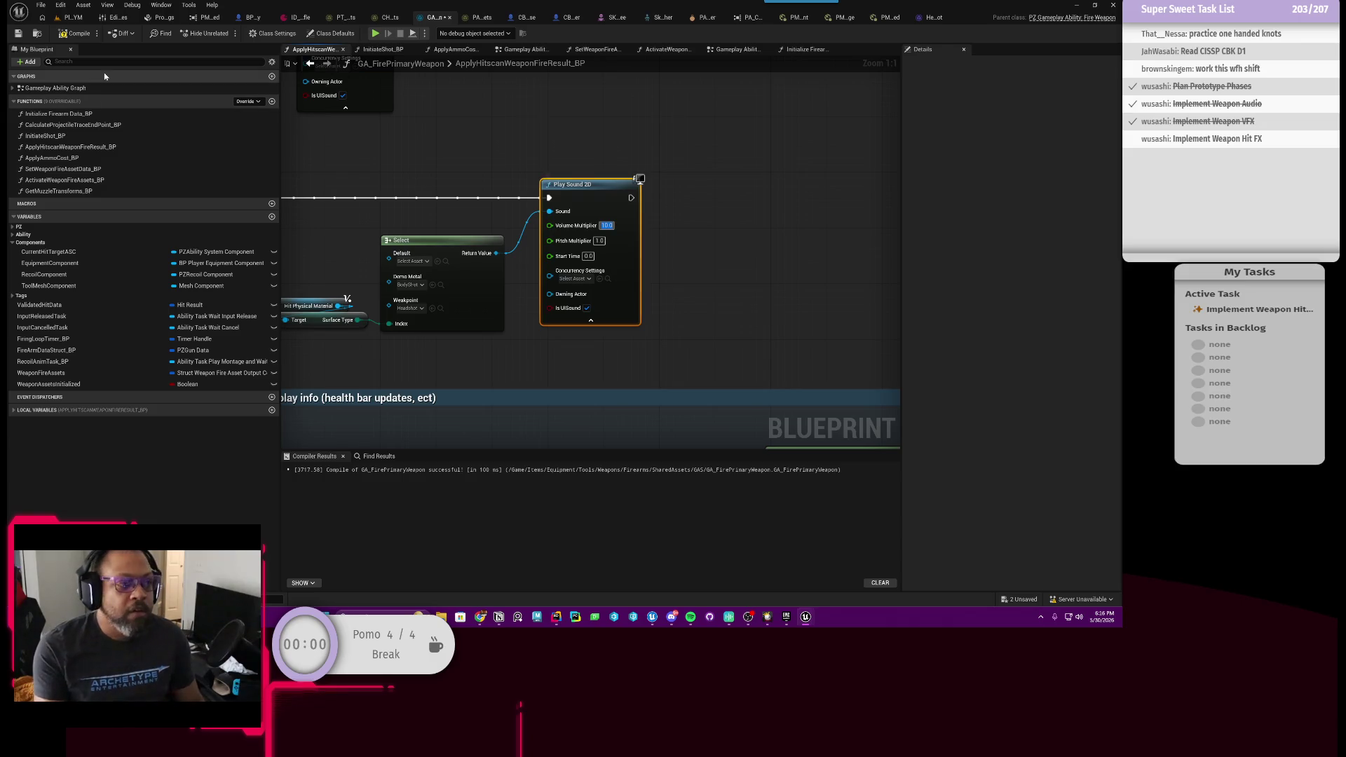
left_click(74, 18)
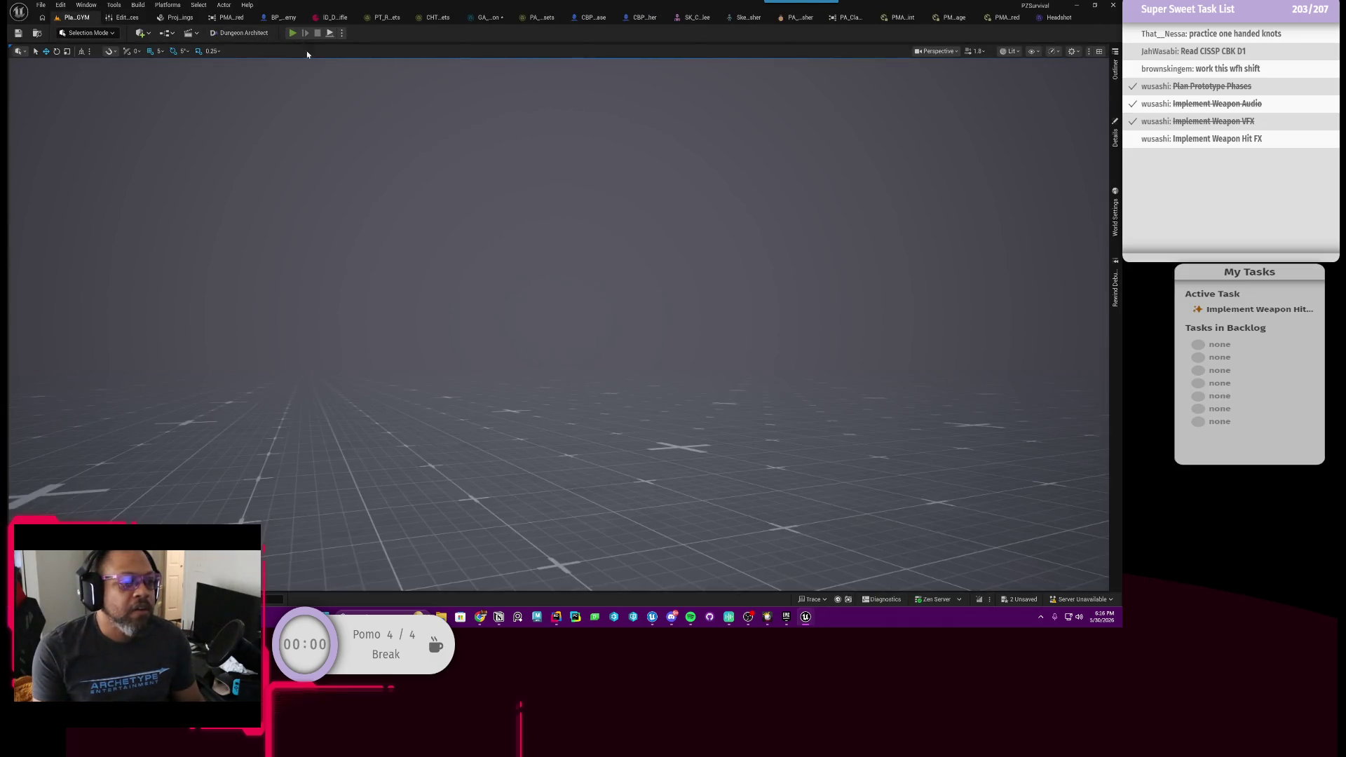
left_click(292, 33)
key("i")
key("i")
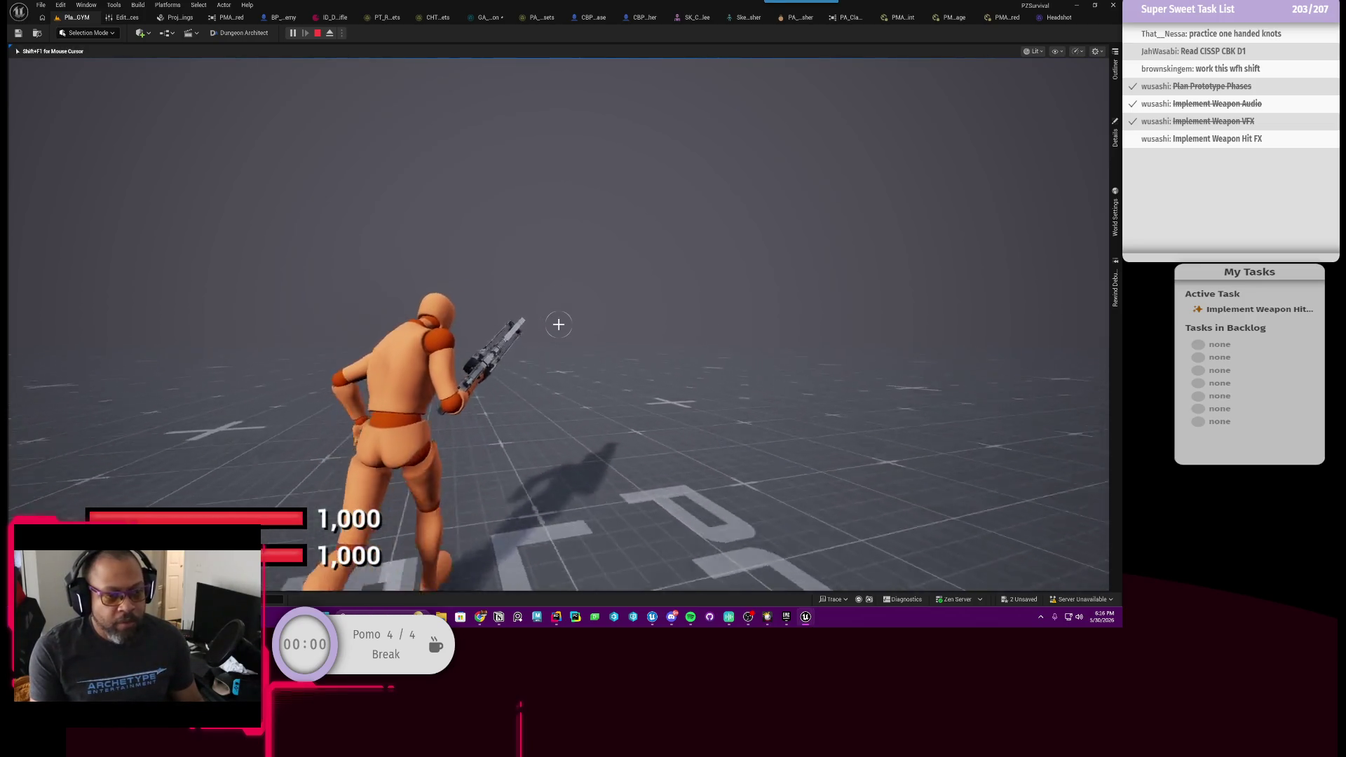
right_click(559, 324)
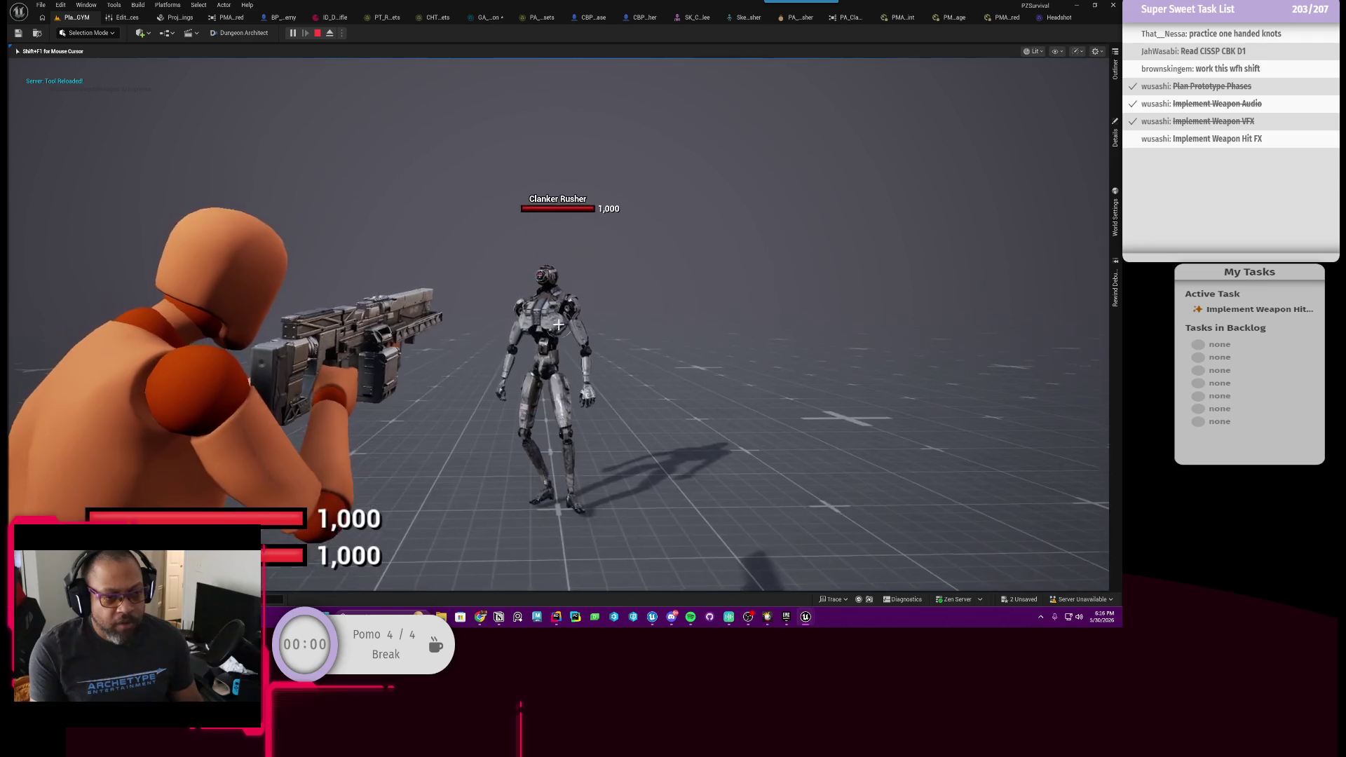
left_click(559, 324)
left_click(559, 325)
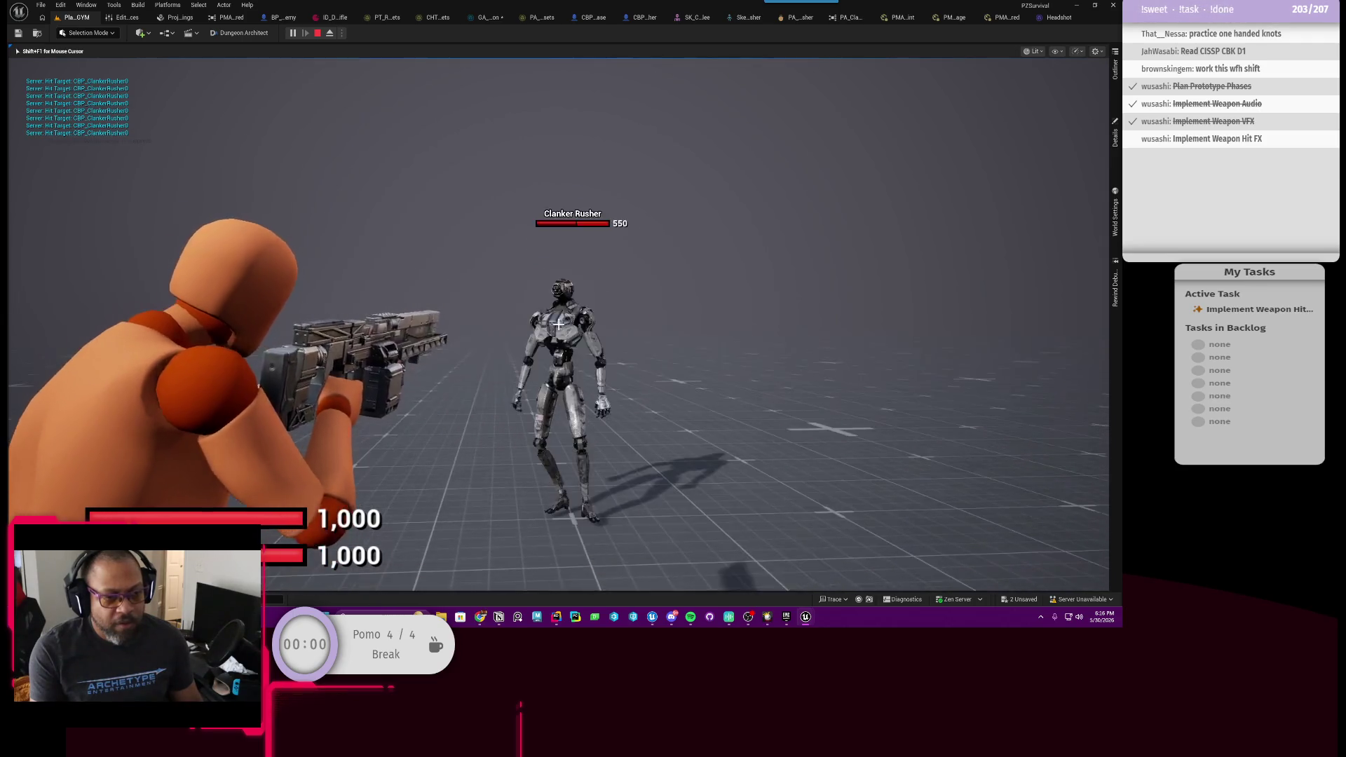
left_click(559, 325)
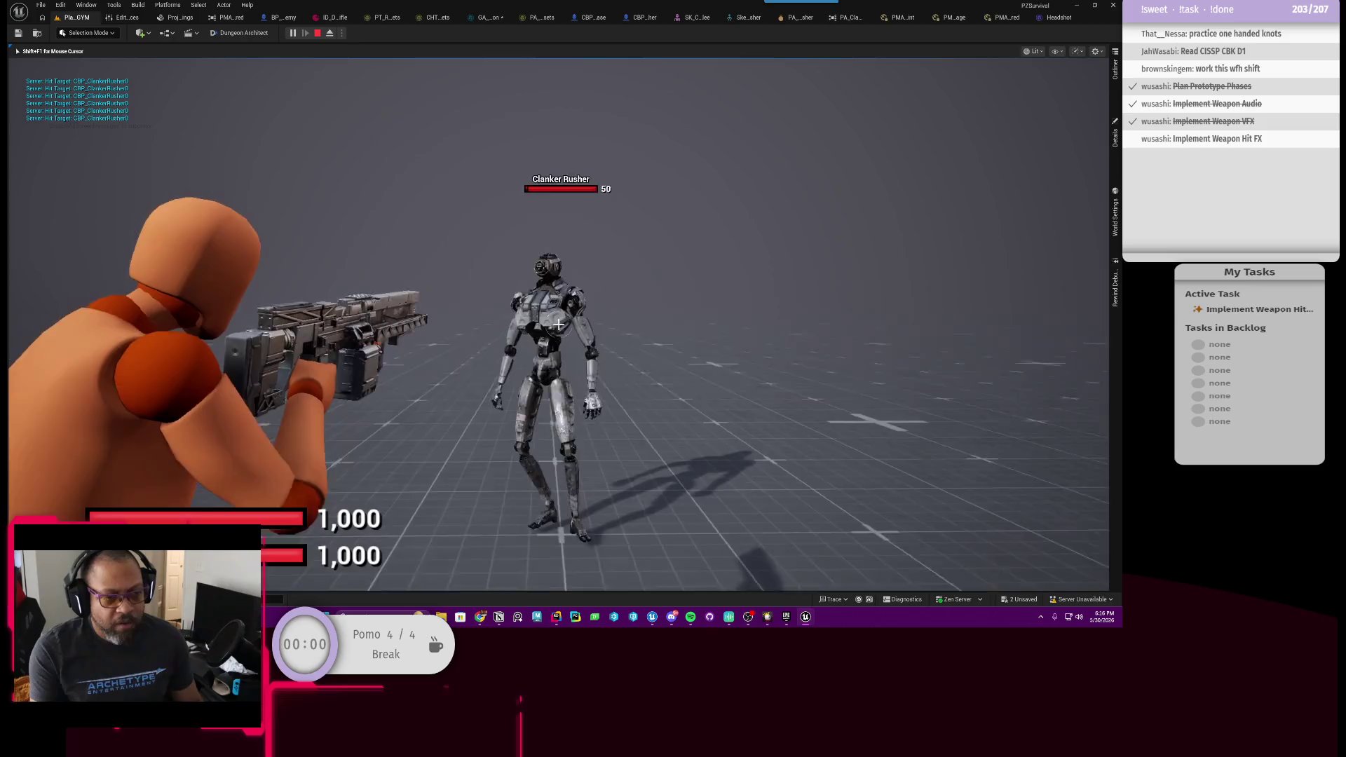
Run on to another Clanker Rusher, reload, fire into it, and end the play test.
key("w")
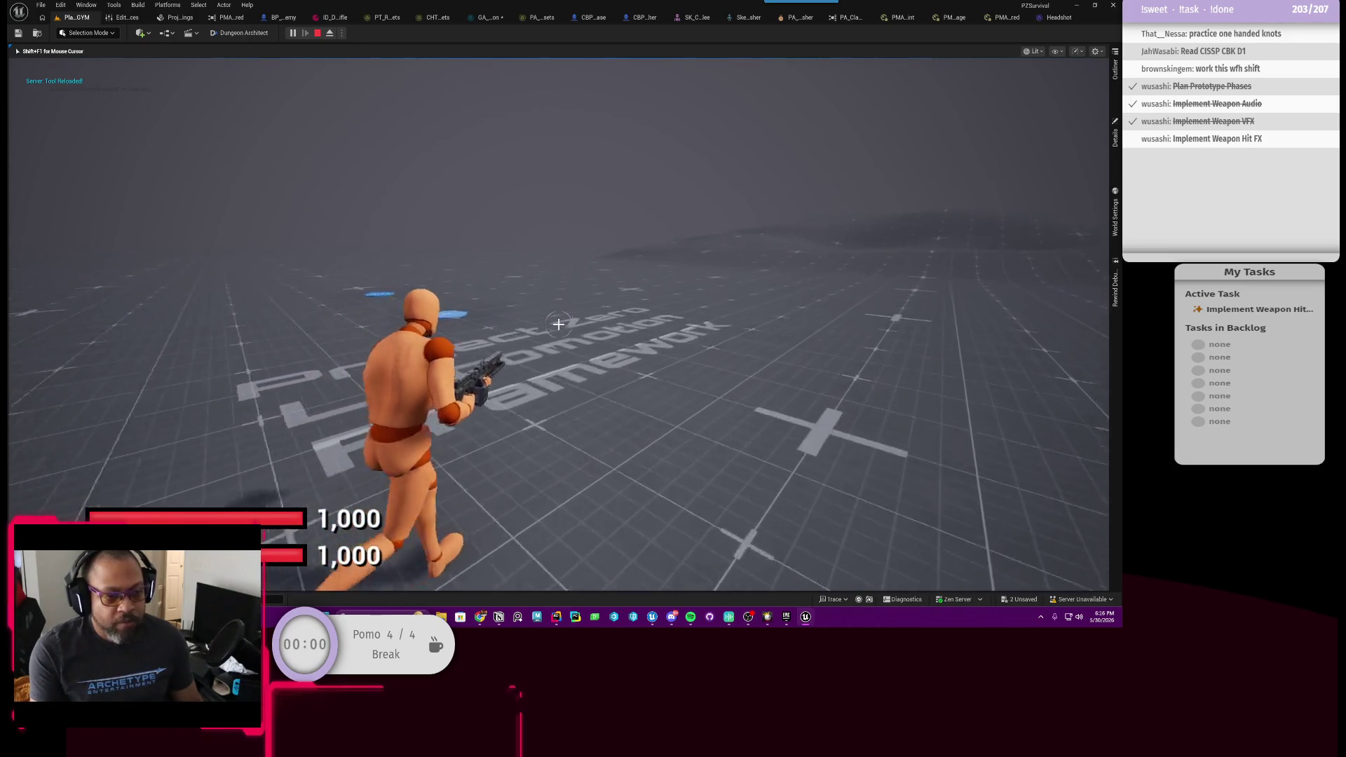
right_click(559, 324)
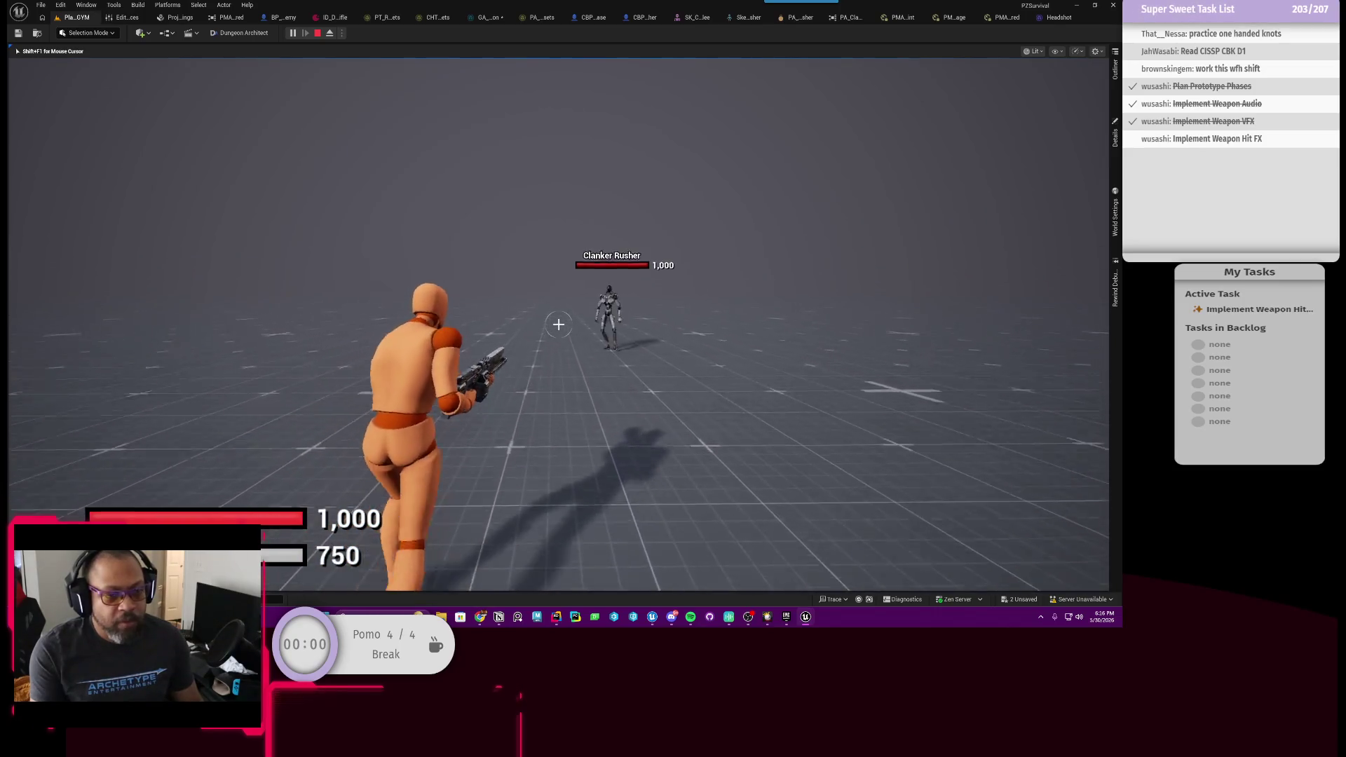
left_click(559, 324)
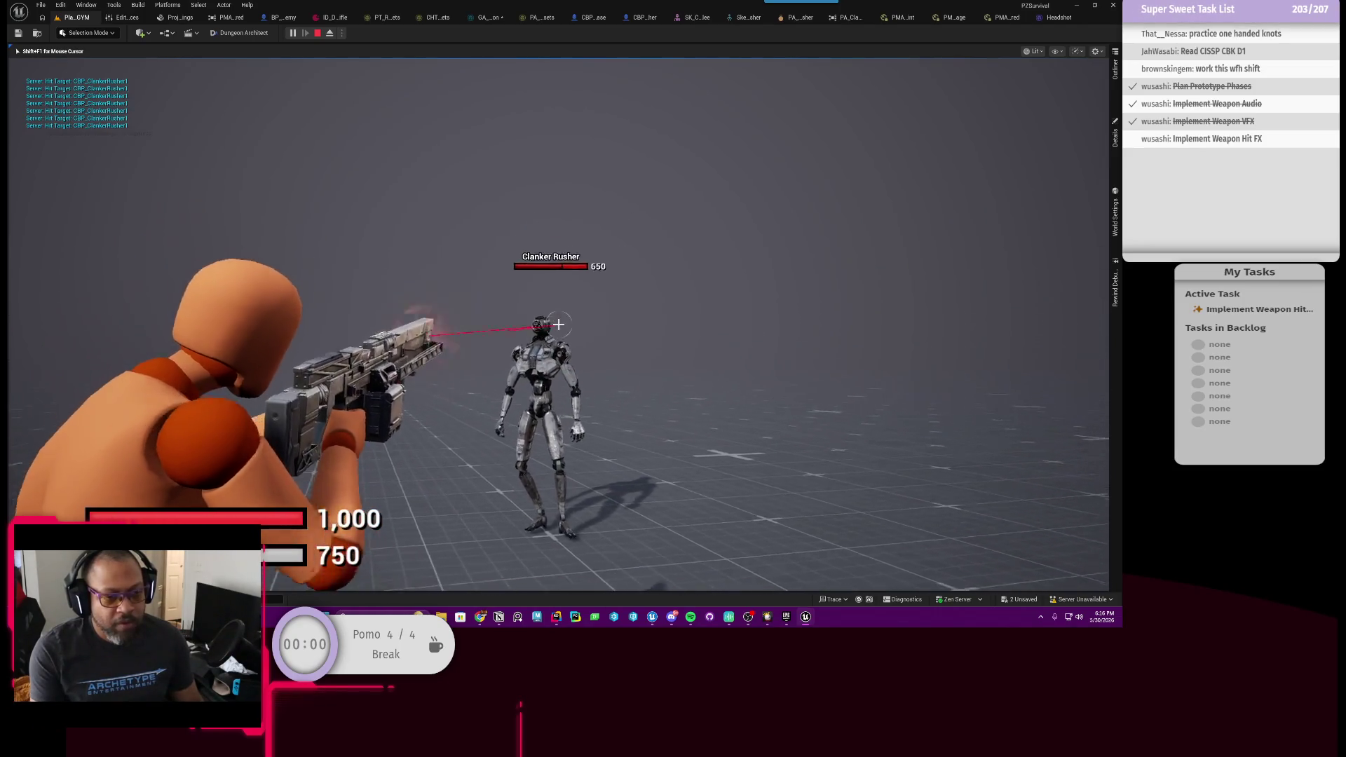
key("w")
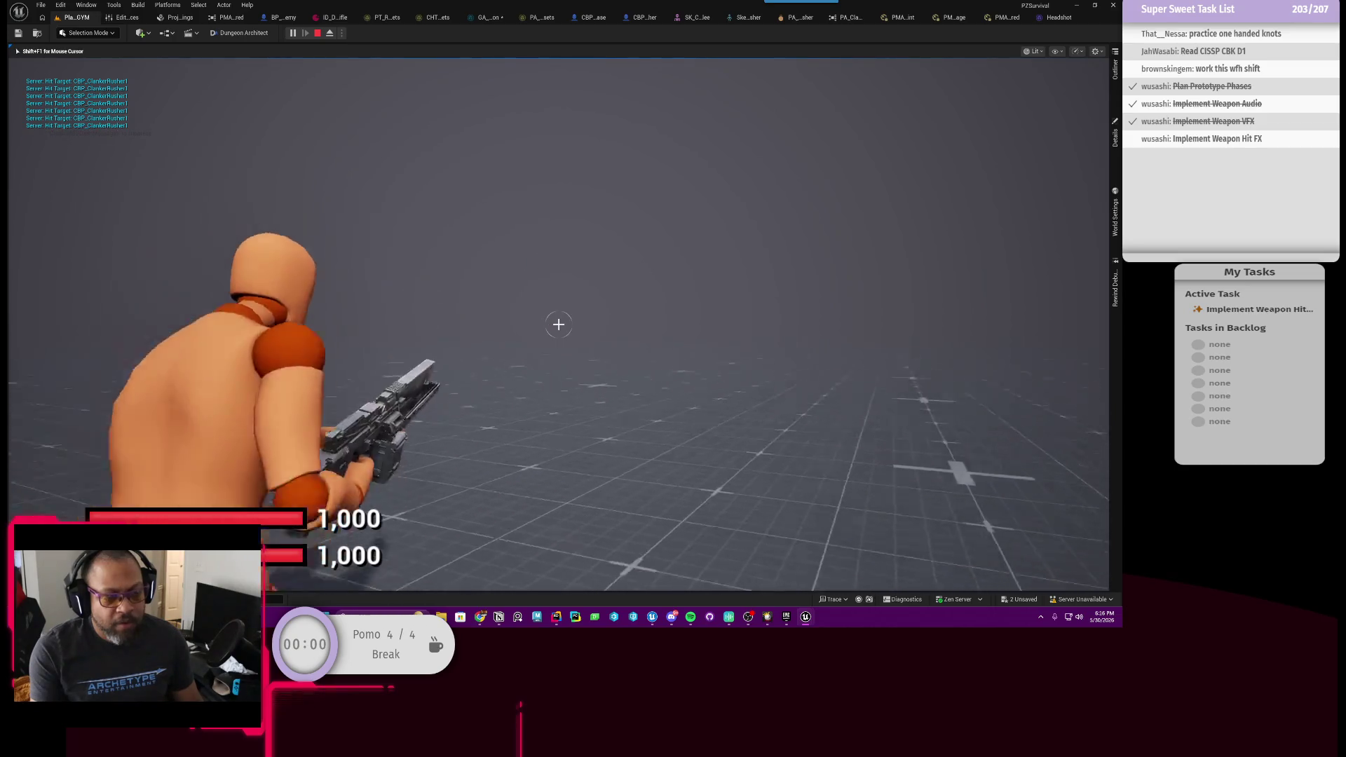
key("r")
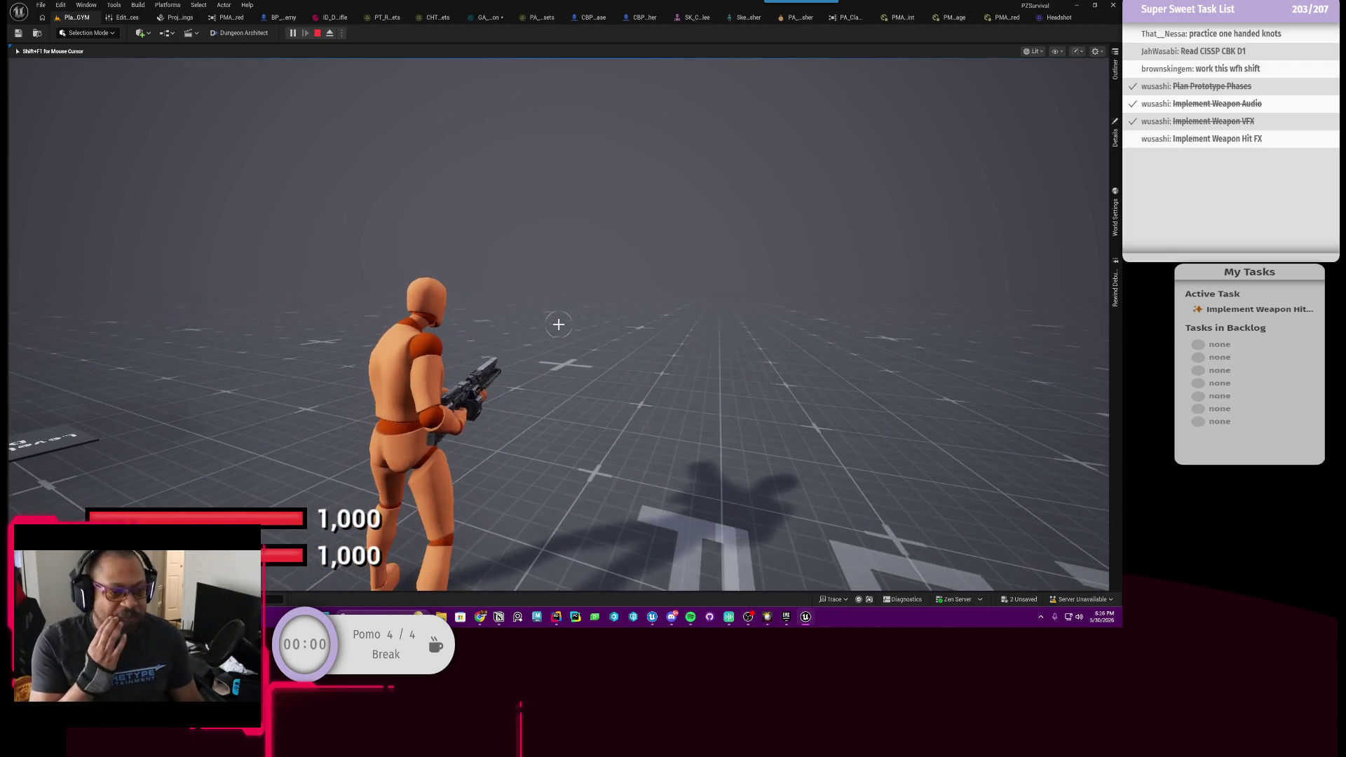
right_click(559, 325)
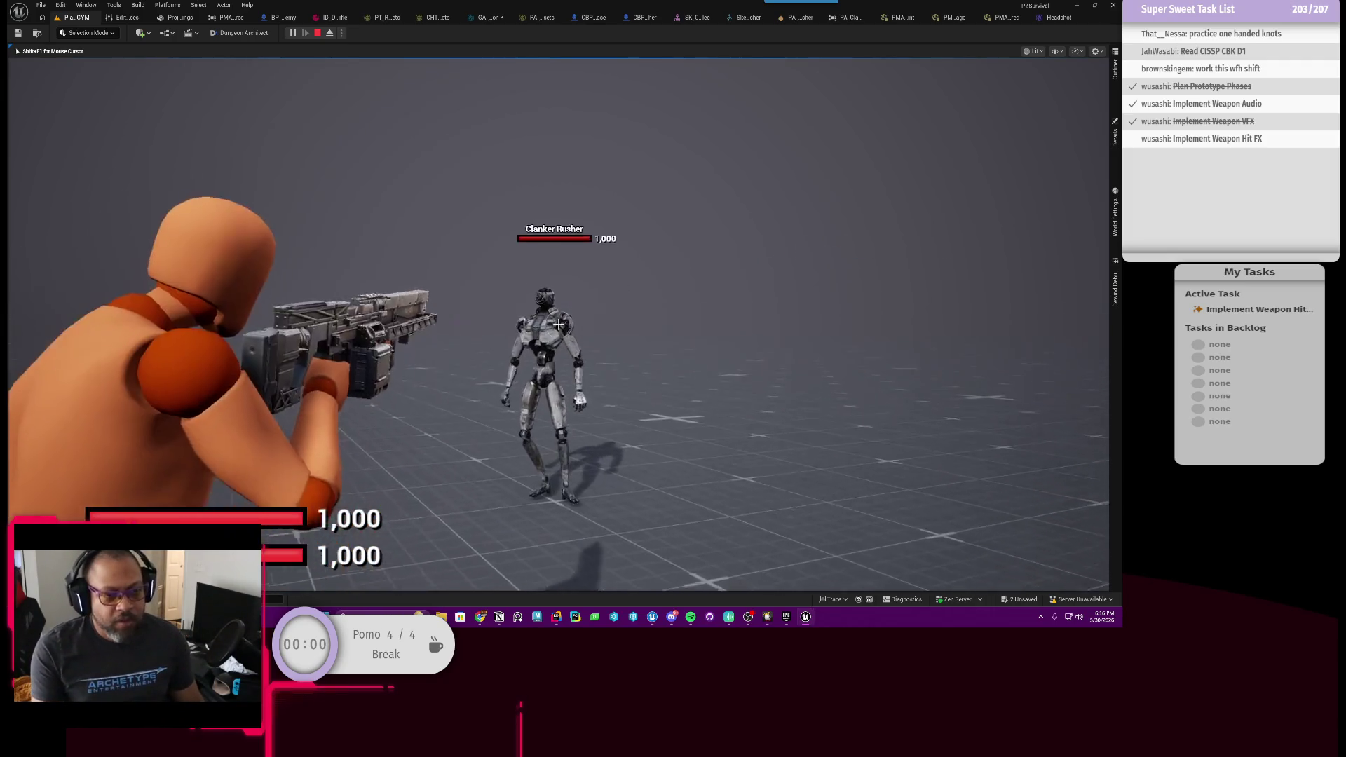
left_click(559, 325)
left_click_drag(559, 324, 559, 325)
key("Escape")
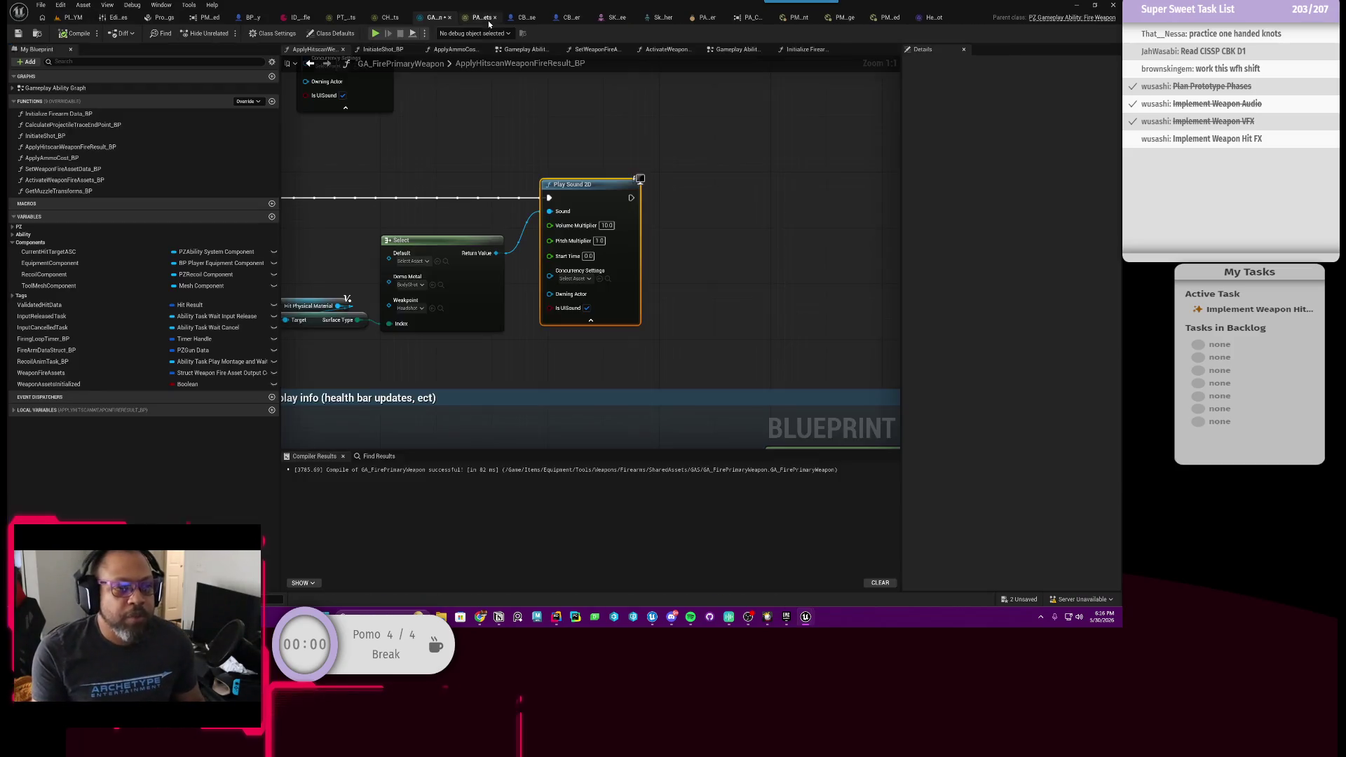
scroll(541, 239, "down", 2)
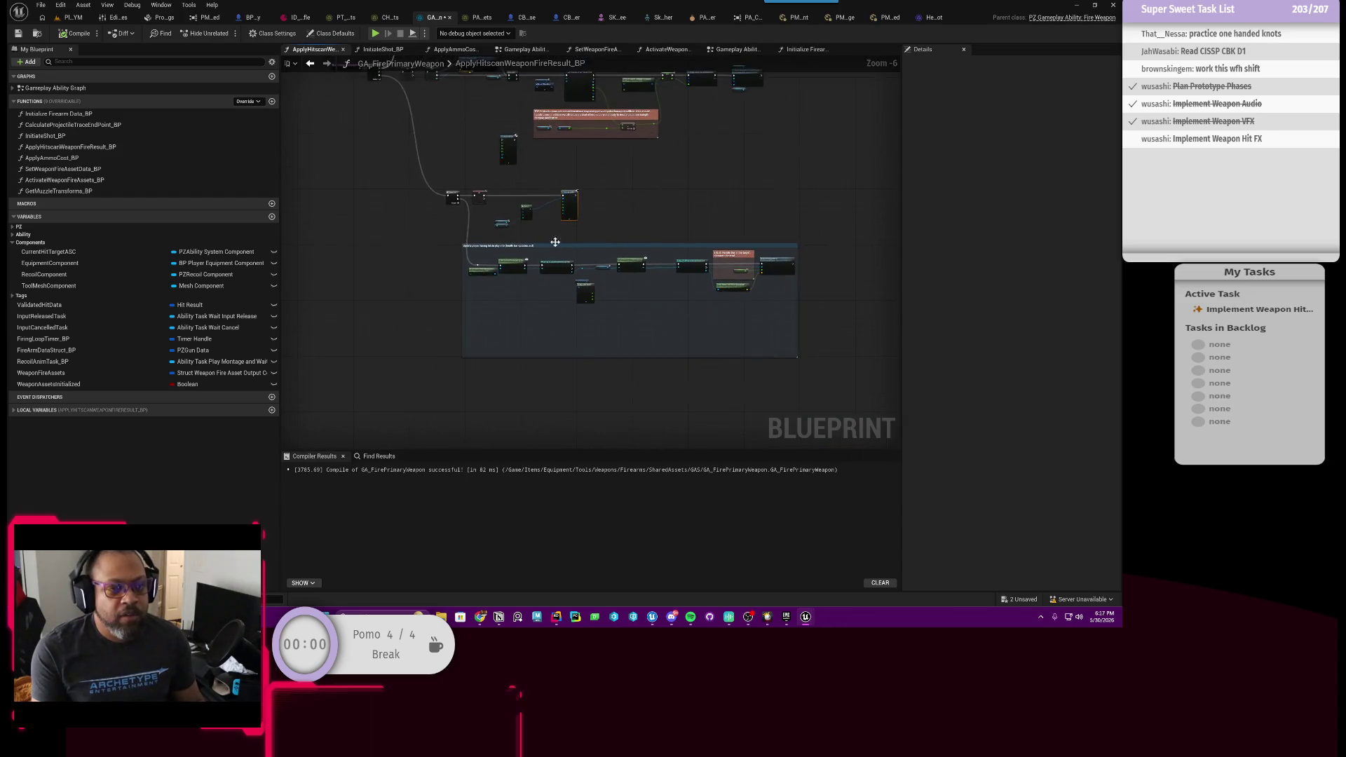
scroll(541, 240, "up", 2)
scroll(541, 239, "up", 1)
scroll(617, 294, "down", 1)
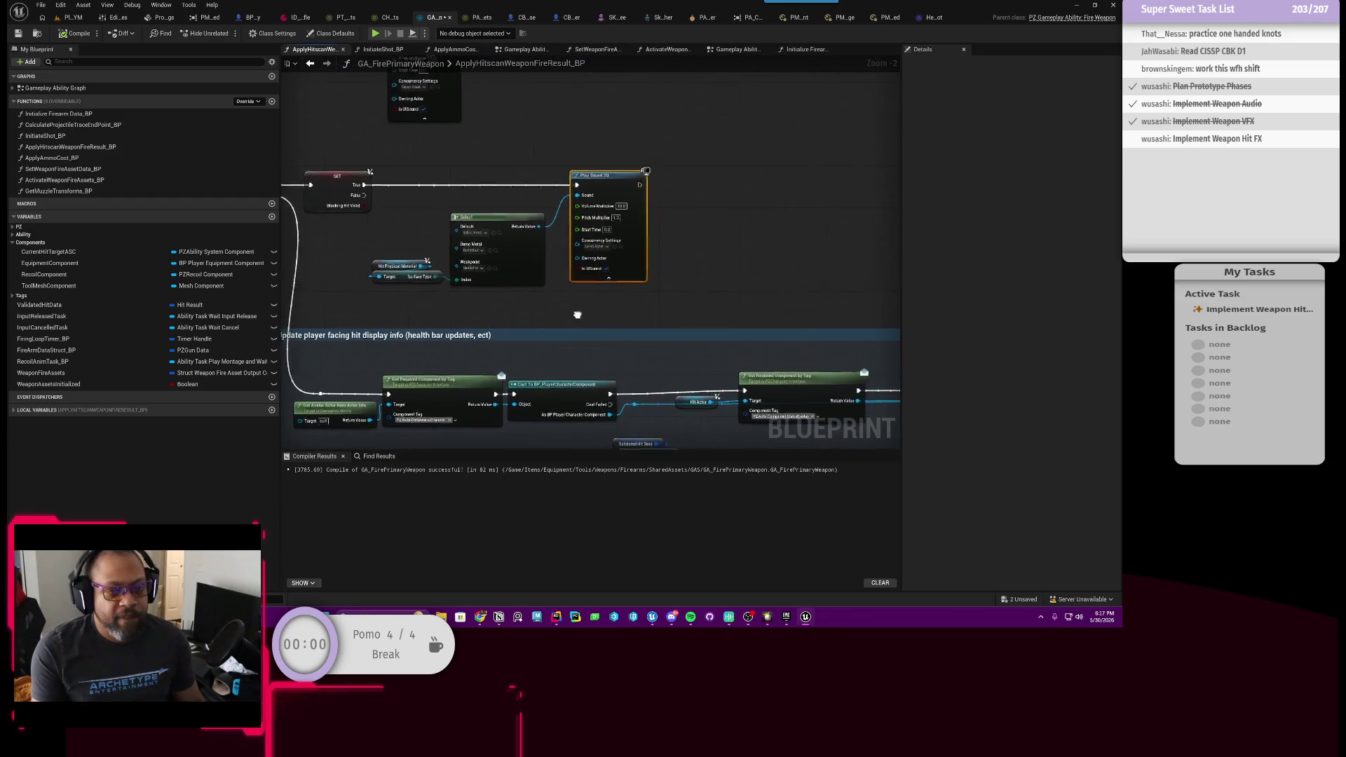
scroll(686, 271, "up", 1)
scroll(644, 270, "down", 1)
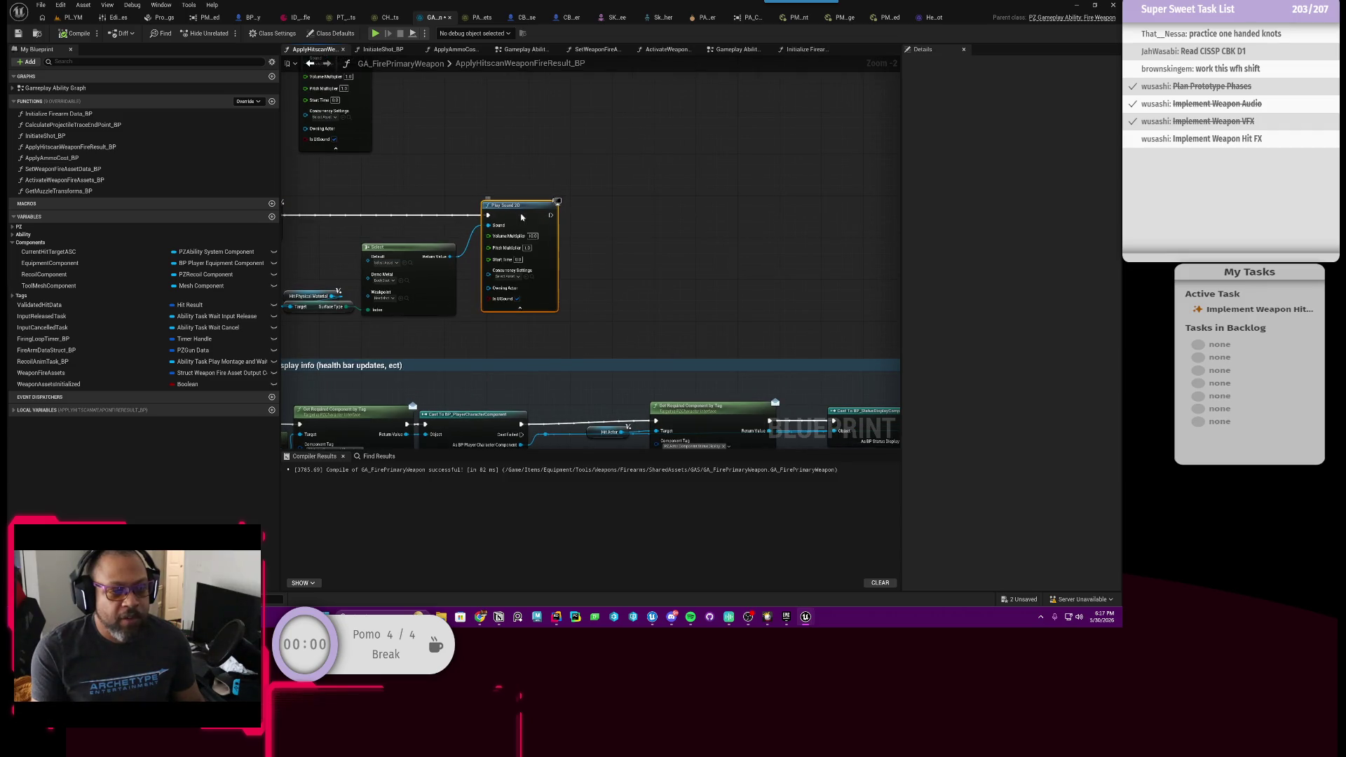
scroll(633, 249, "up", 1)
scroll(631, 259, "up", 1)
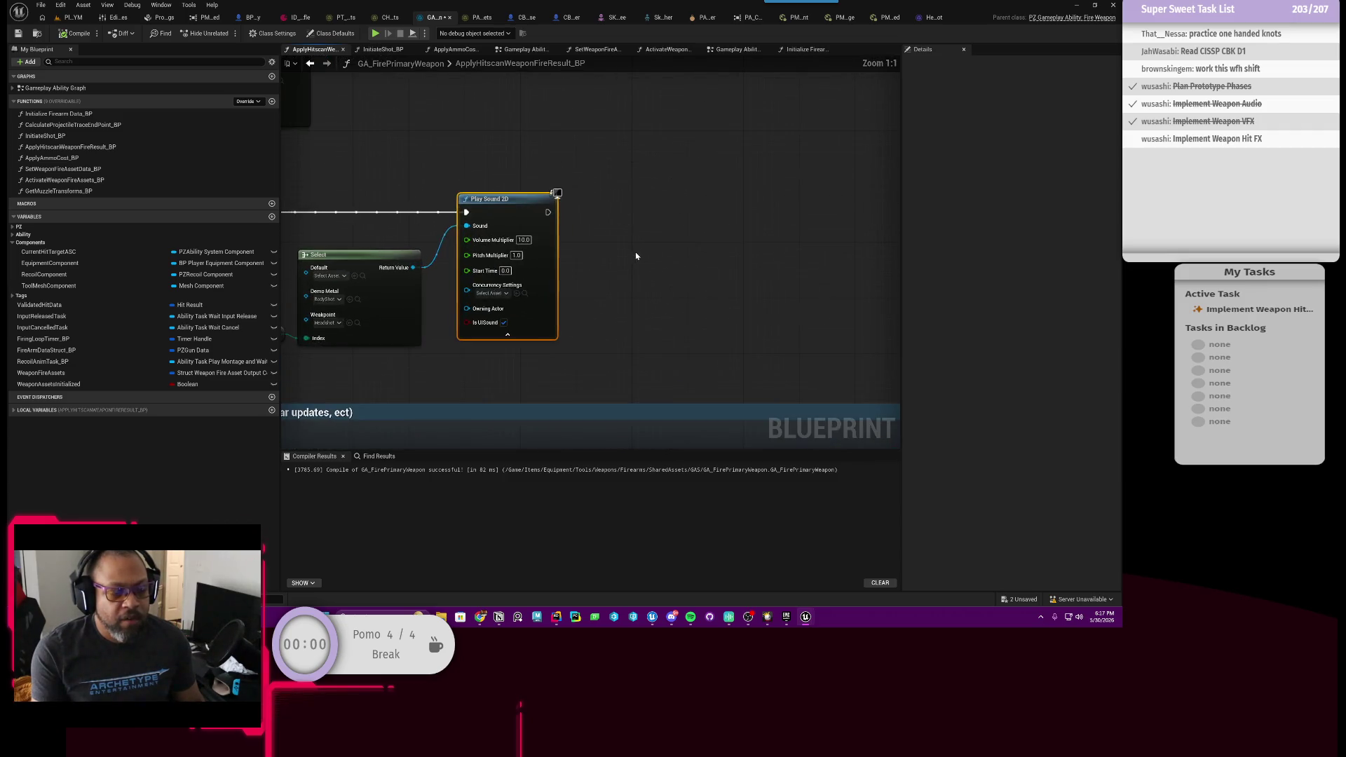
left_click_drag(634, 255, 485, 267)
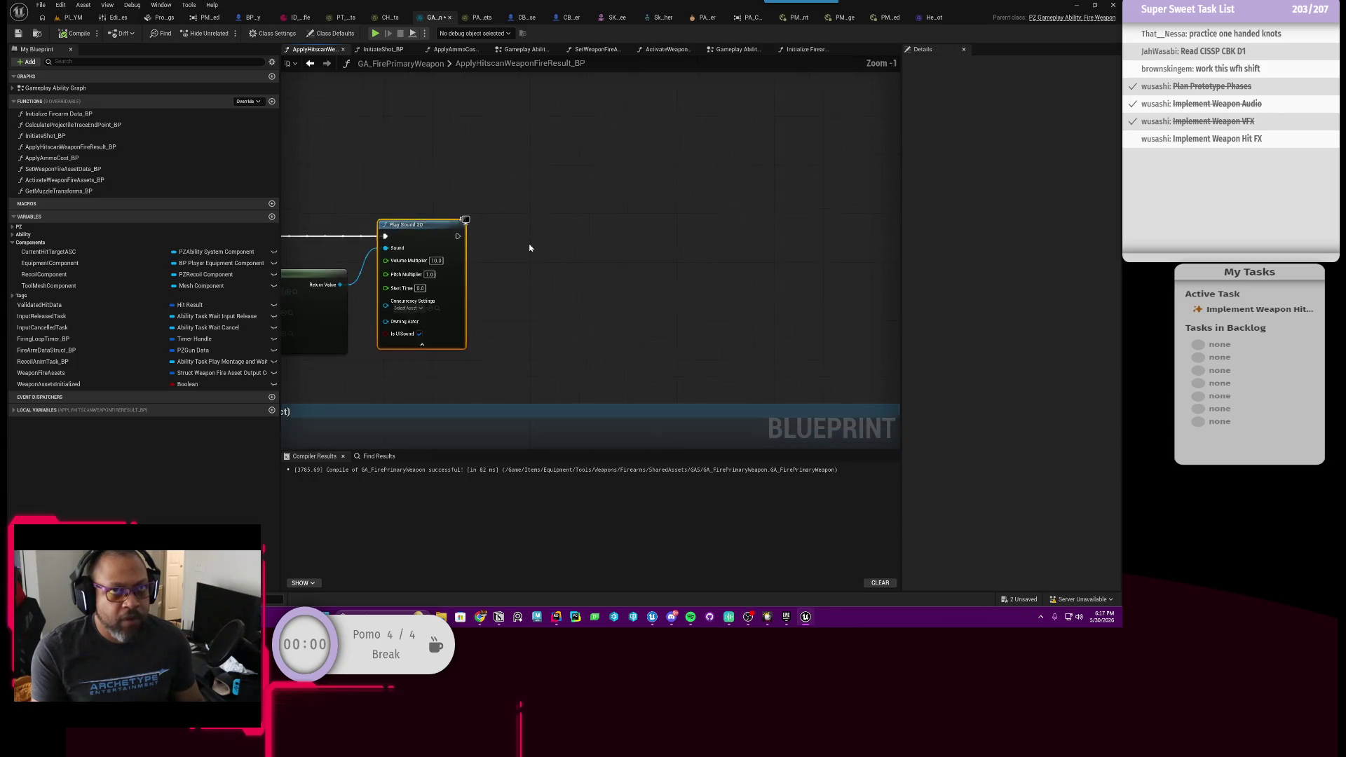
scroll(503, 287, "down", 2)
left_click_drag(503, 287, 485, 303)
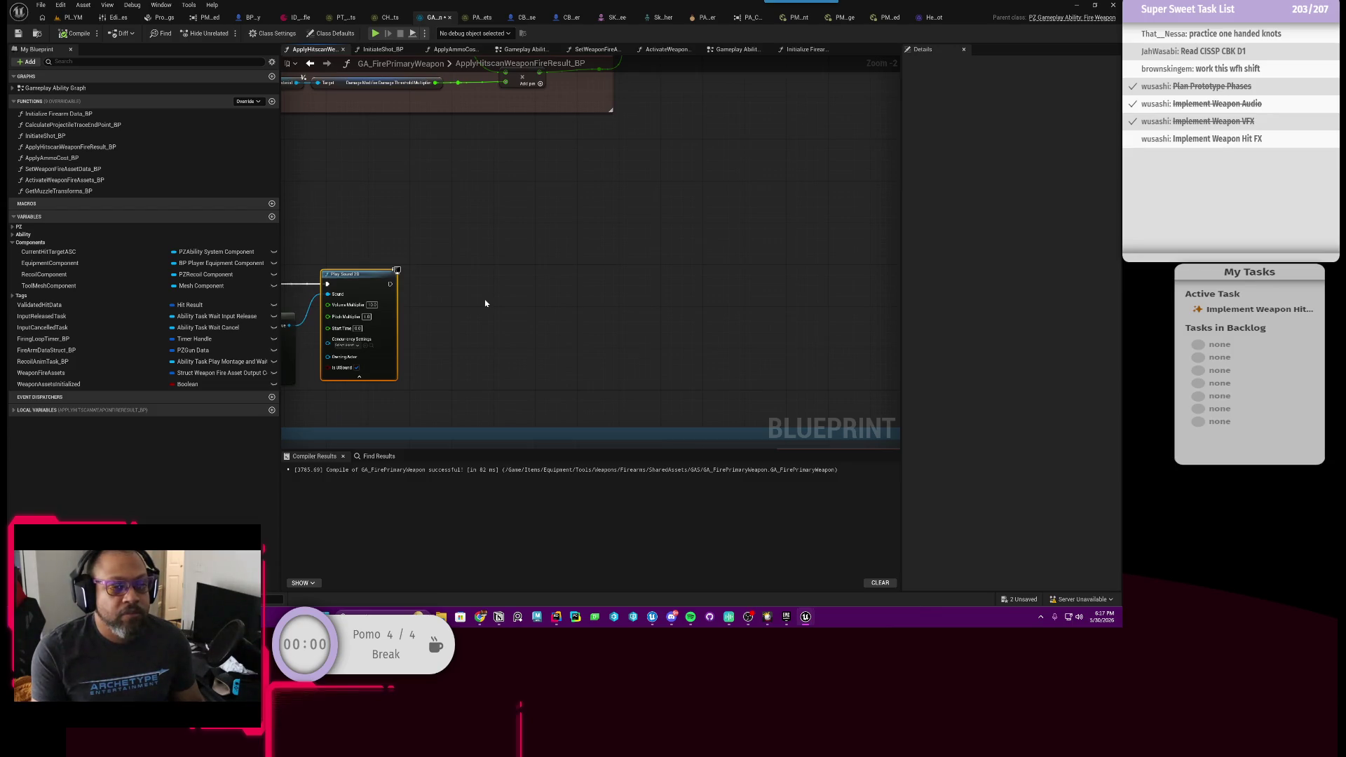
left_click_drag(470, 307, 519, 300)
left_click_drag(541, 296, 550, 299)
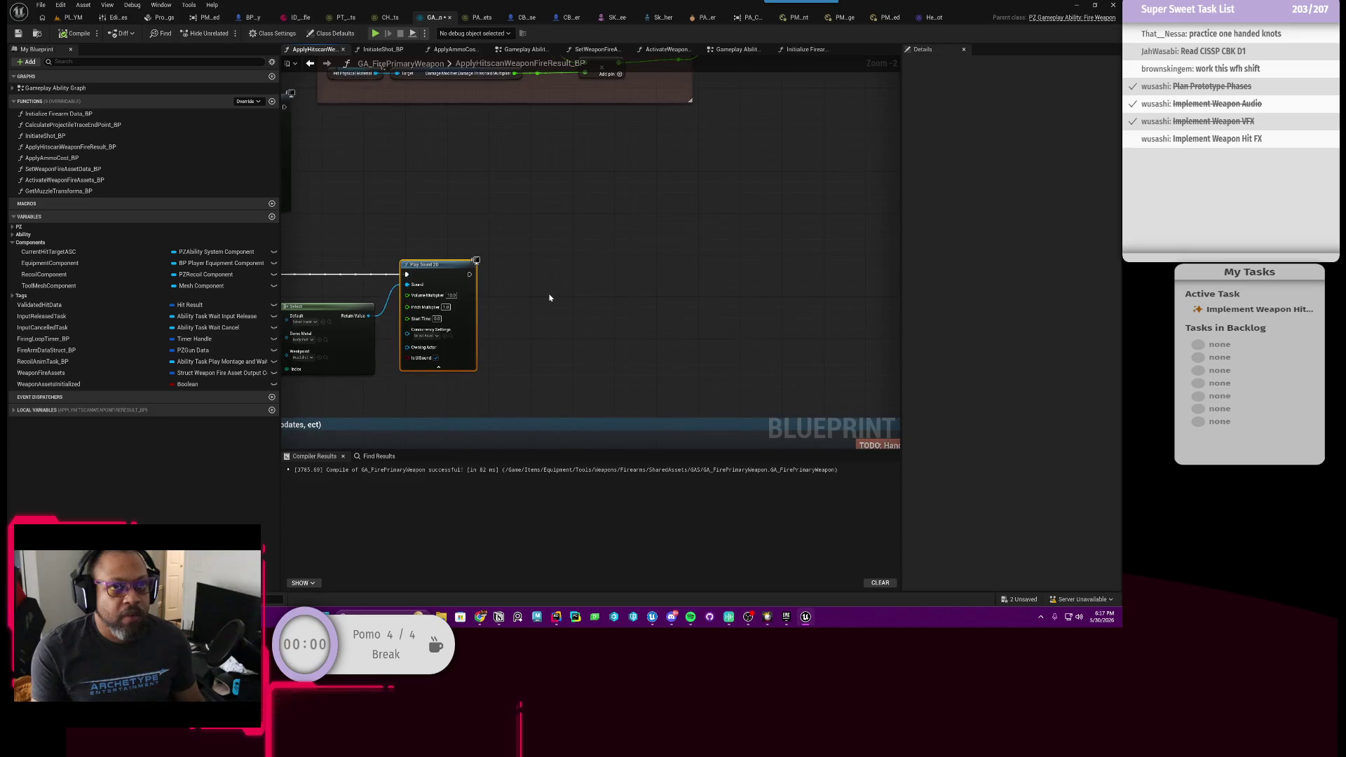
scroll(549, 298, "down", 1)
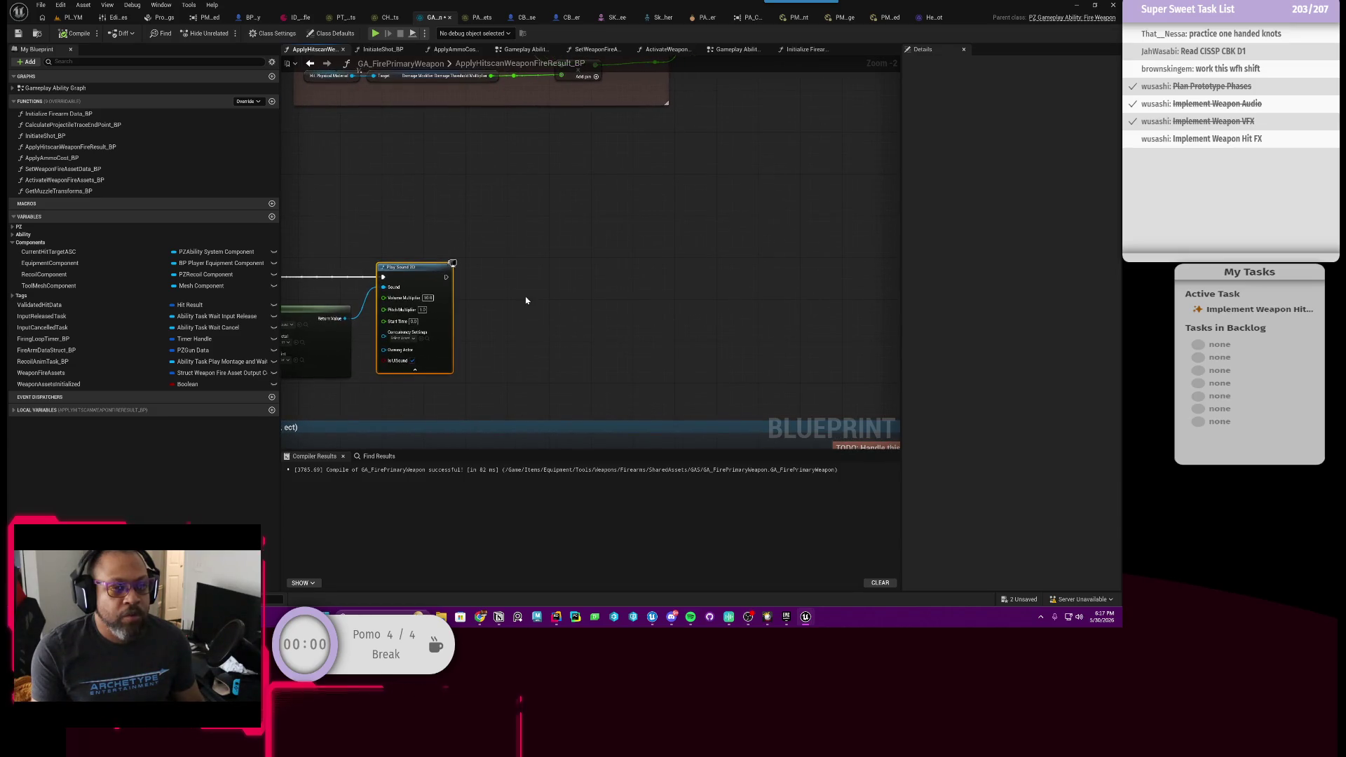
scroll(541, 295, "down", 1)
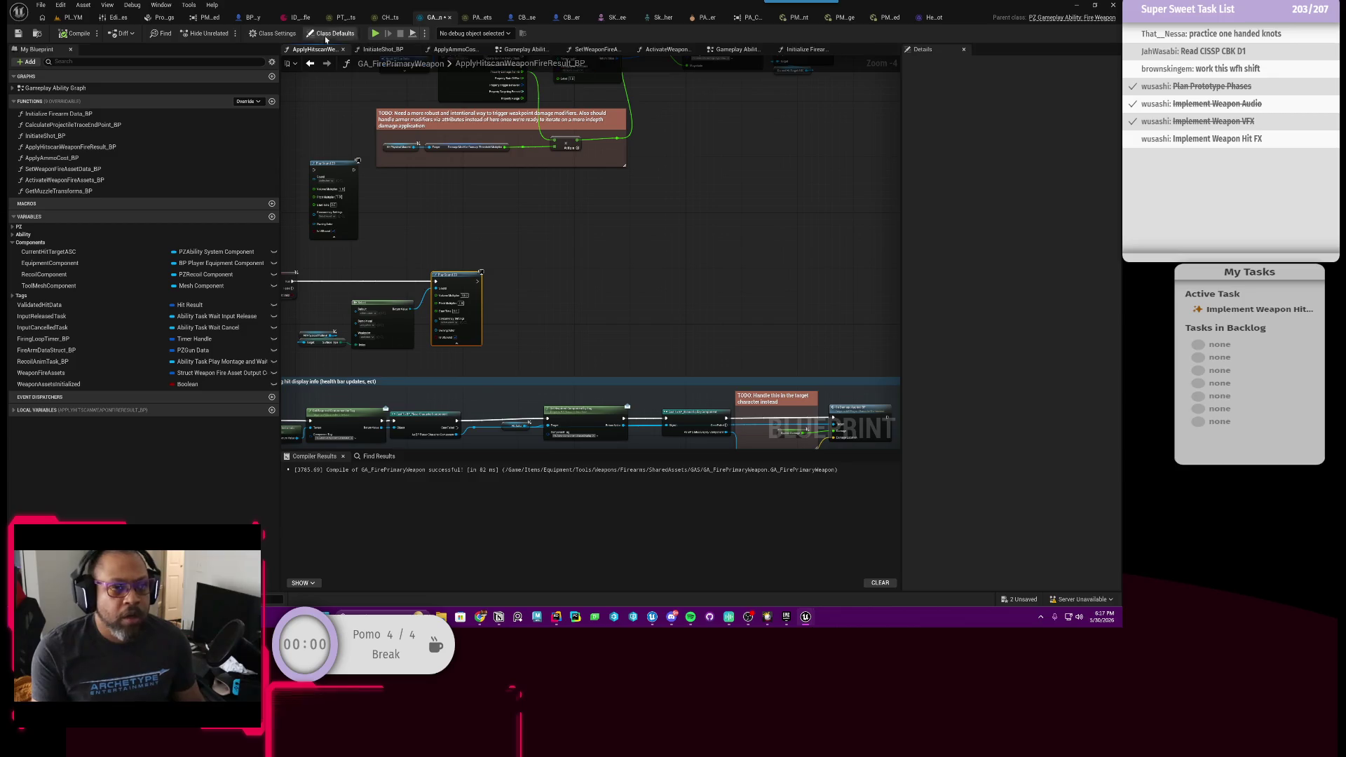
Search BP_Enemy's graph for 'hitfx' and jump to the Spawn Emitter node using P_HitFX.
left_click(250, 18)
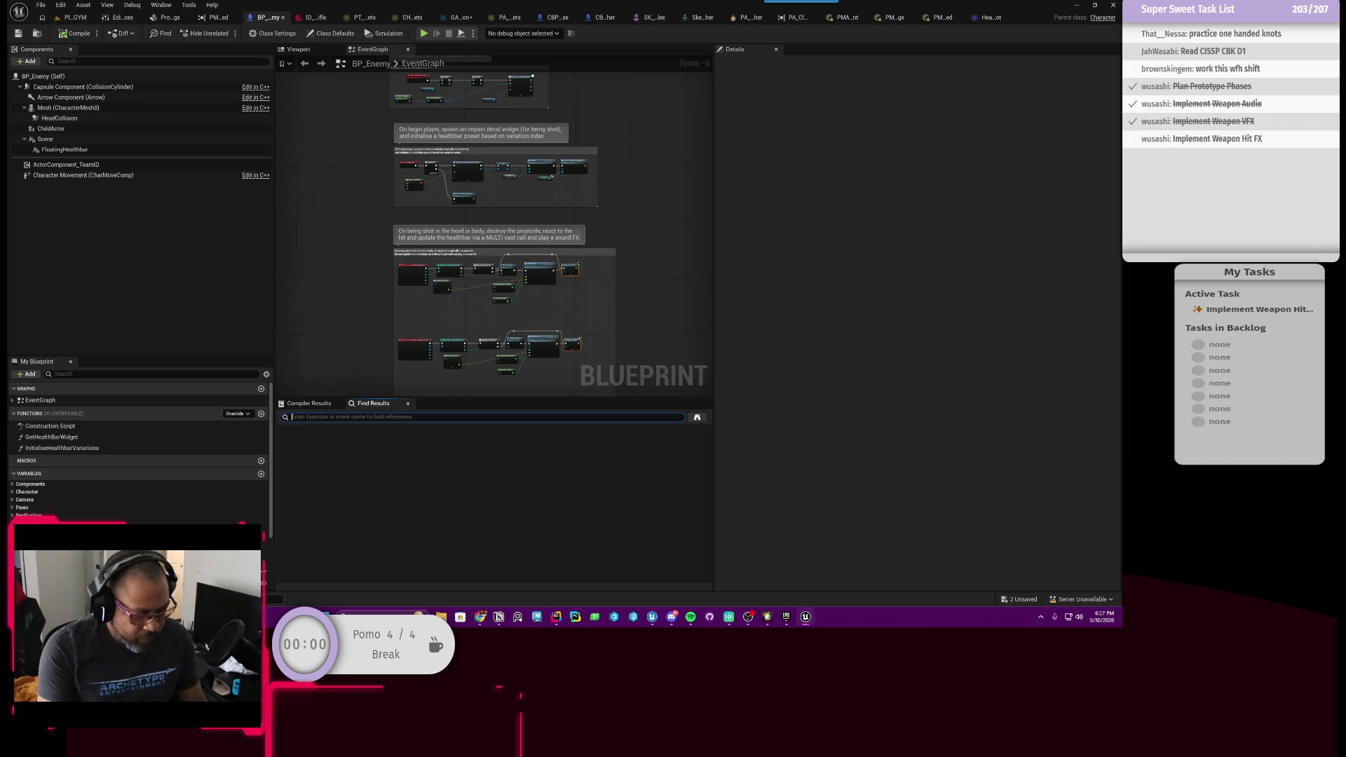
type("hitfx")
key("Return")
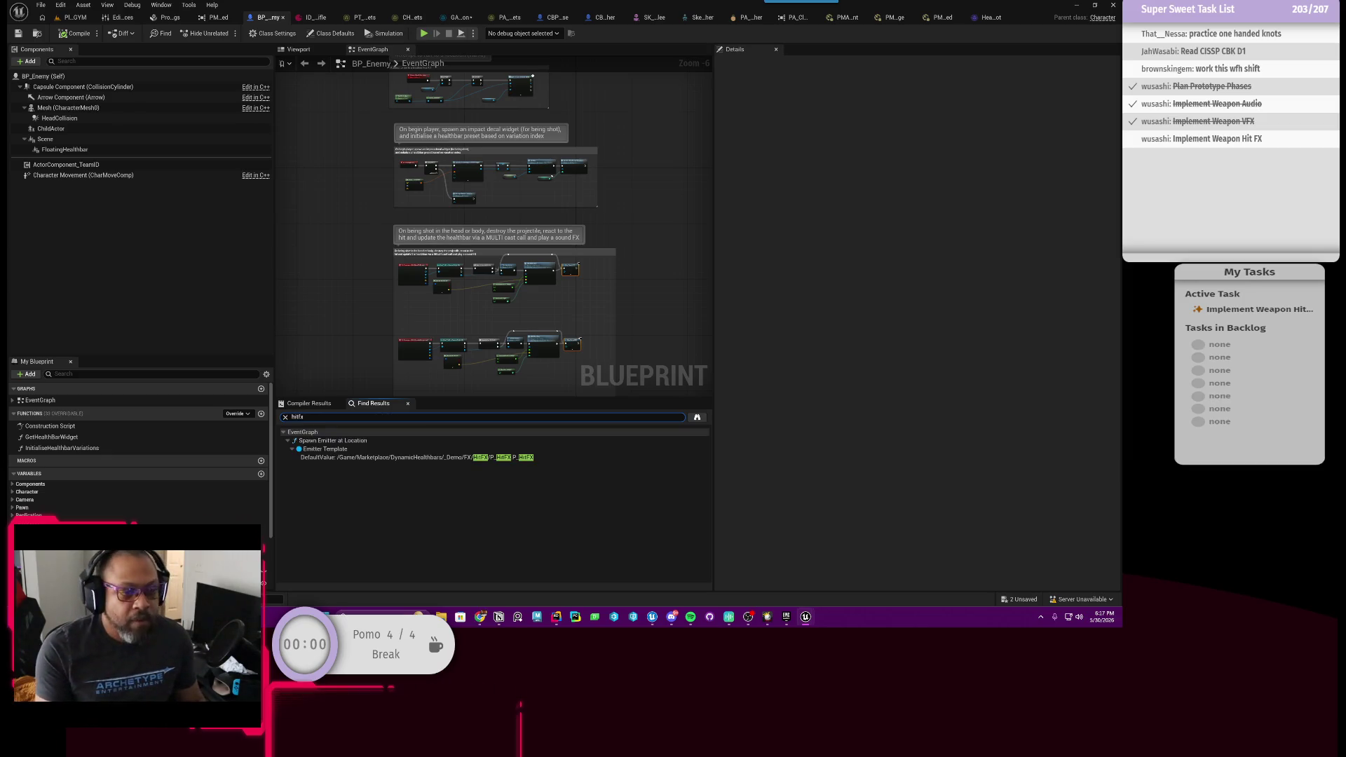
left_click(334, 459)
double_click(333, 460)
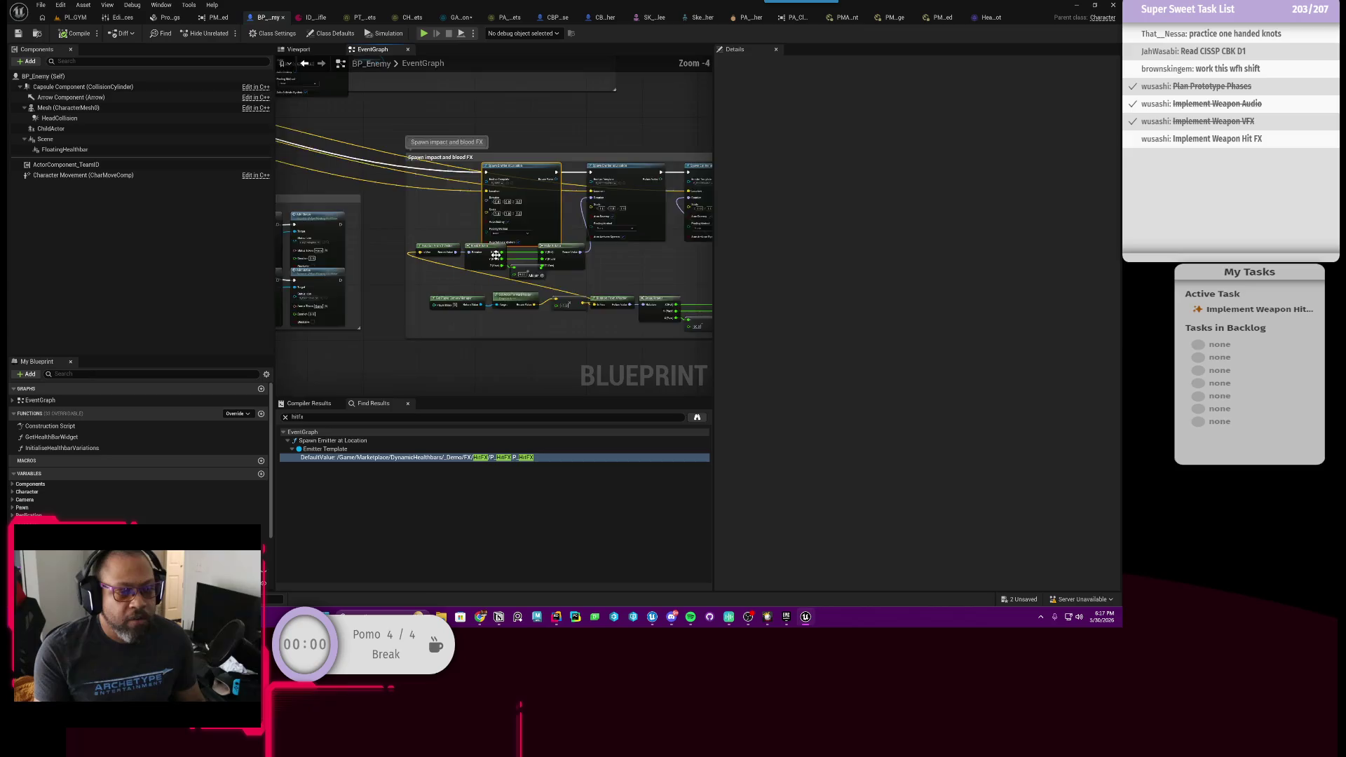
Inspect the neighbouring 'Spawn impact and blood FX' emitter nodes, then return to GA_FirePrimaryWeapon.
scroll(439, 210, "up", 2)
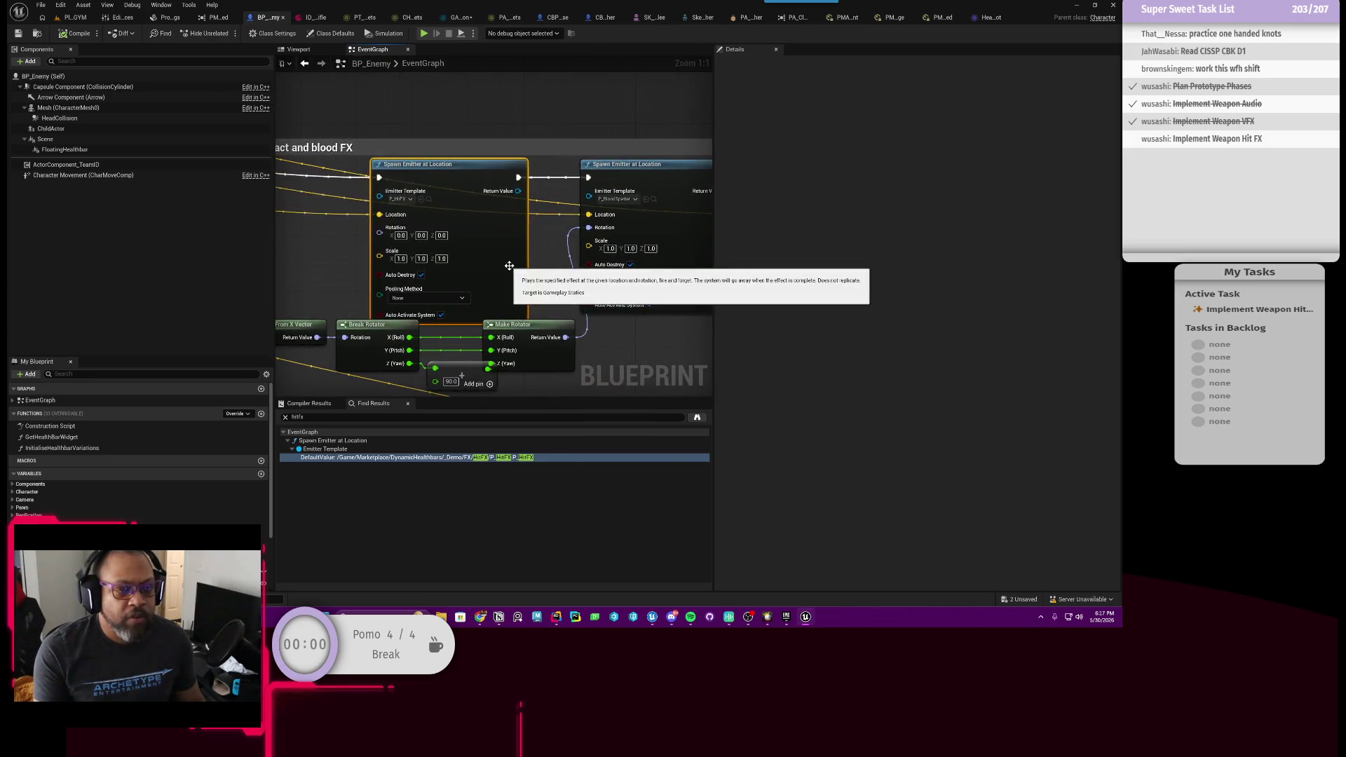
scroll(519, 276, "up", 1)
left_click_drag(519, 293, 506, 252)
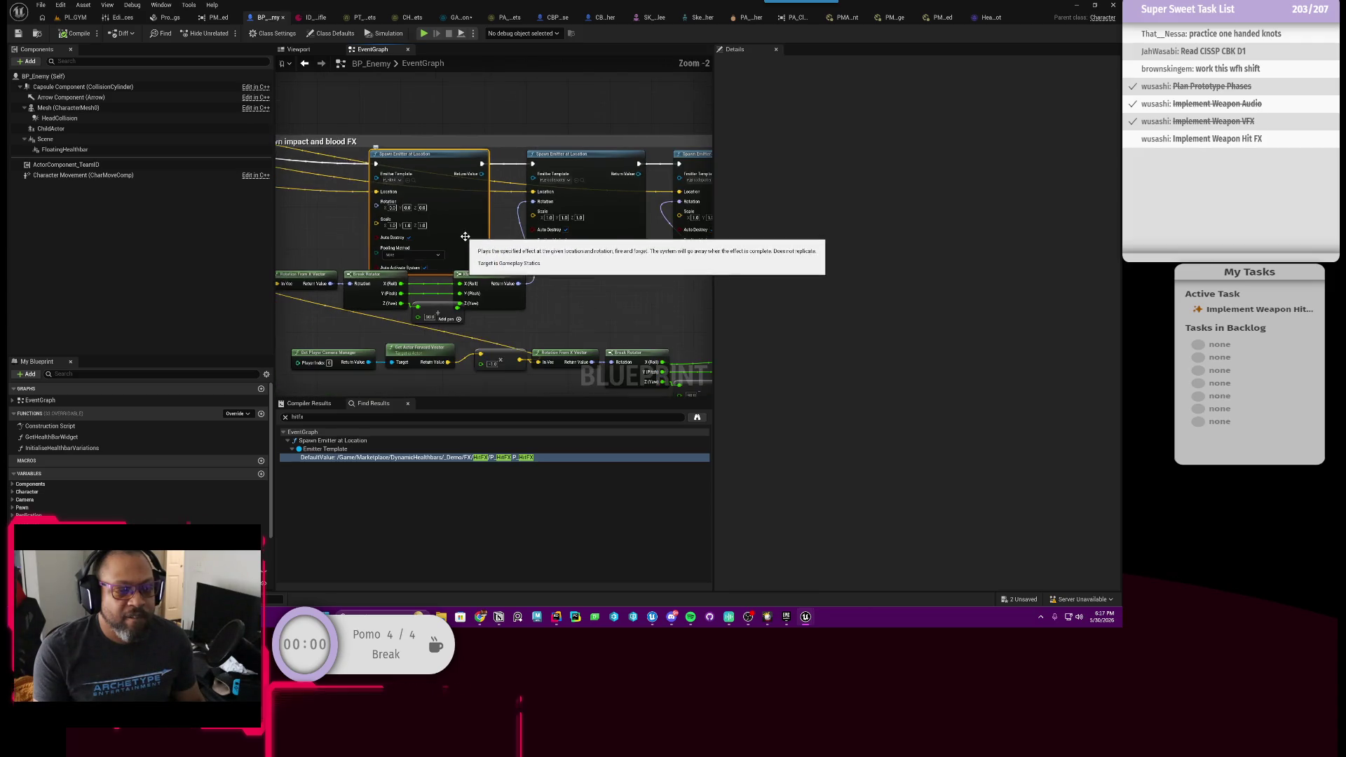
scroll(491, 253, "down", 2)
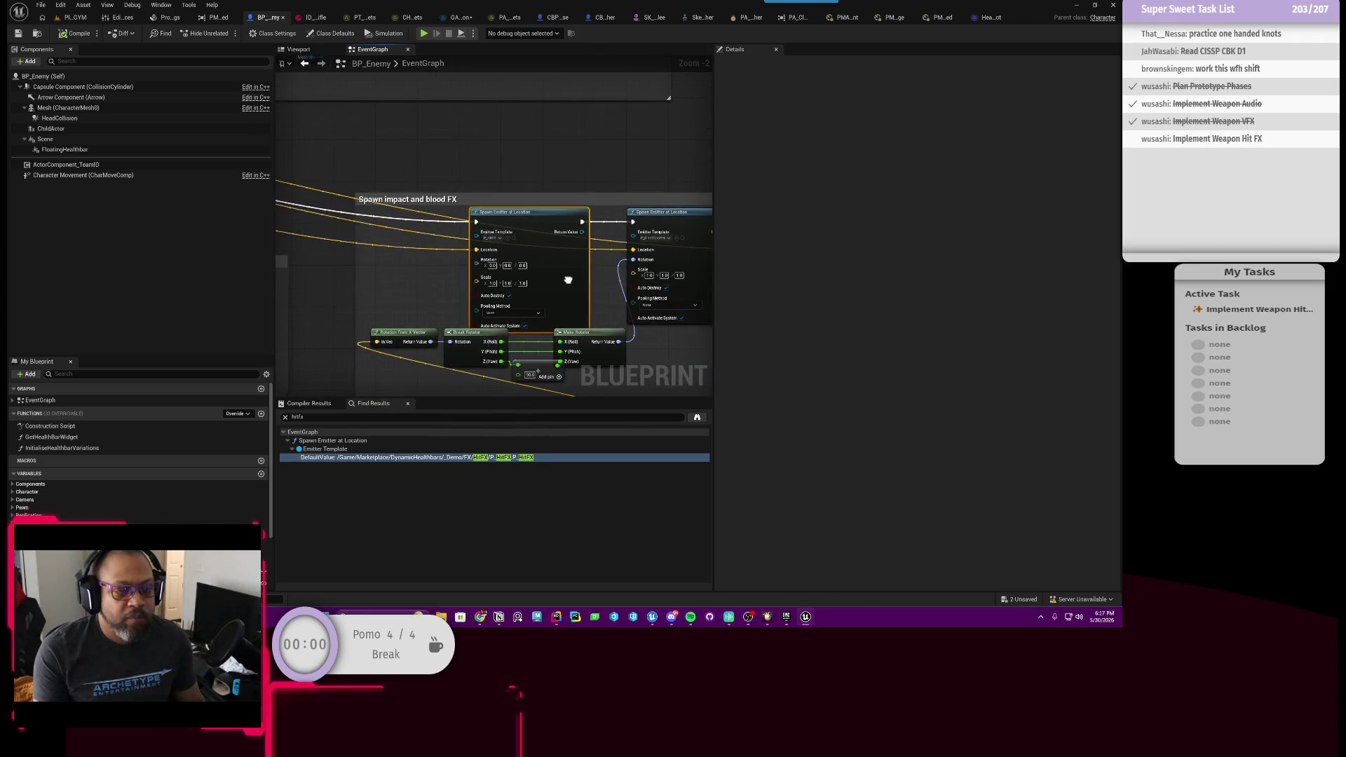
mouse_move(568, 280)
left_mouse_down()
mouse_move(435, 249)
mouse_move(412, 221)
mouse_move(379, 226)
mouse_move(520, 220)
left_mouse_up()
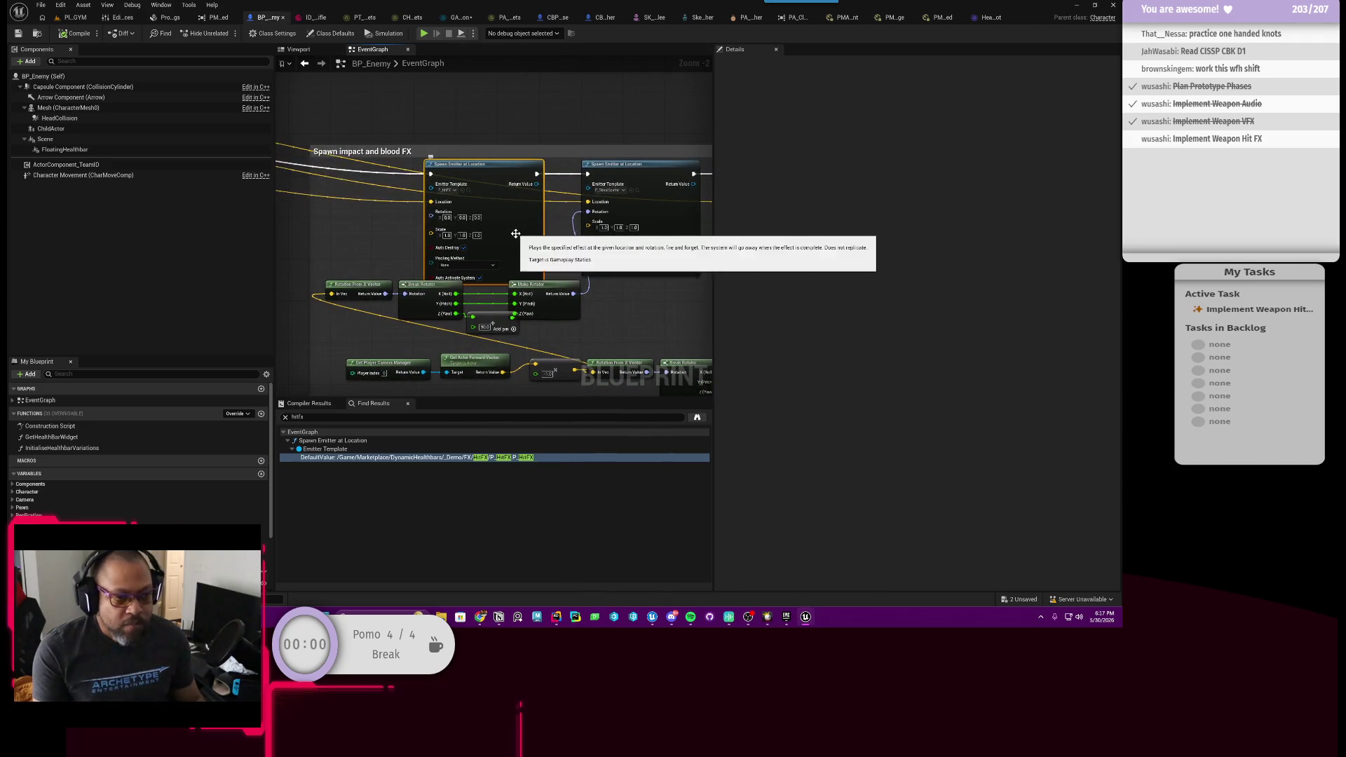
scroll(520, 221, "up", 2)
left_click_drag(516, 258, 544, 254)
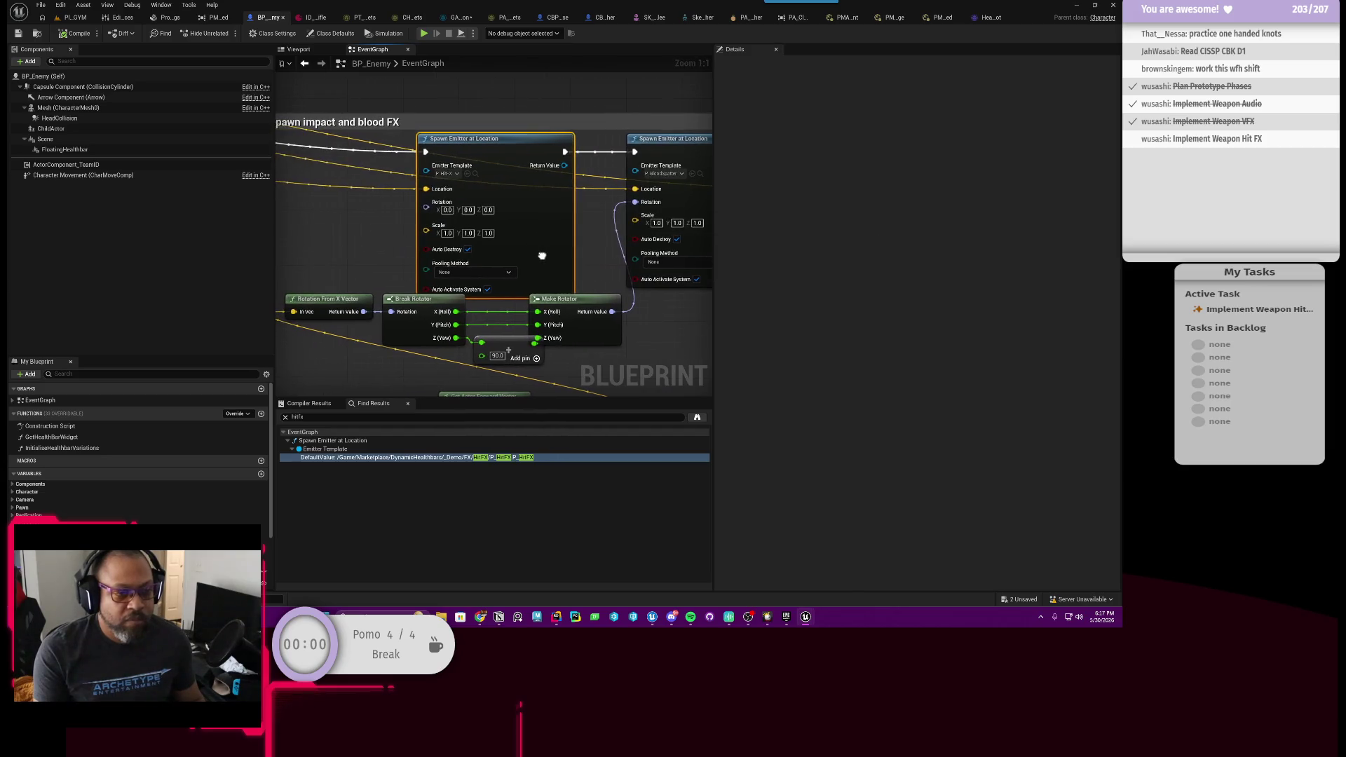
scroll(544, 254, "down", 3)
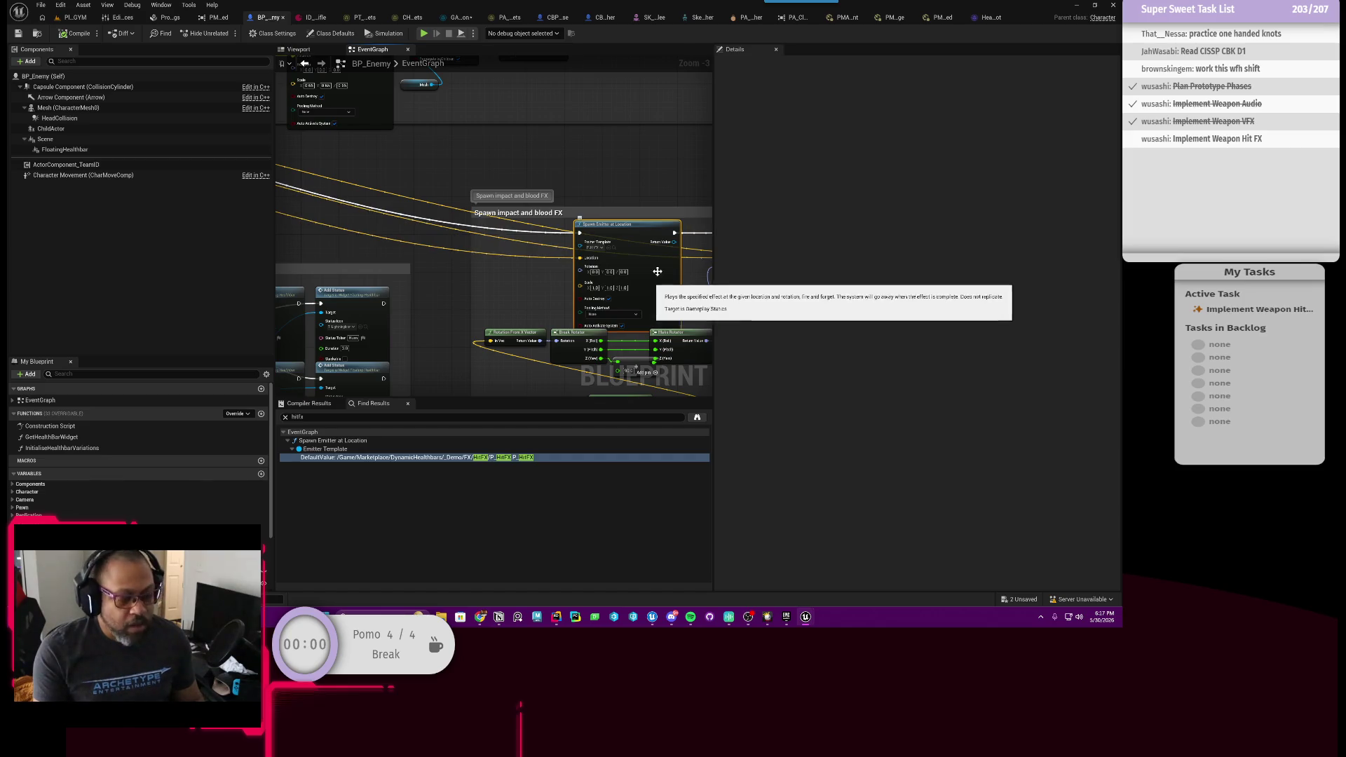
left_click(460, 19)
Paste the copied Spawn Emitter at Location node to the right of Play Sound 2D.
scroll(551, 224, "up", 2)
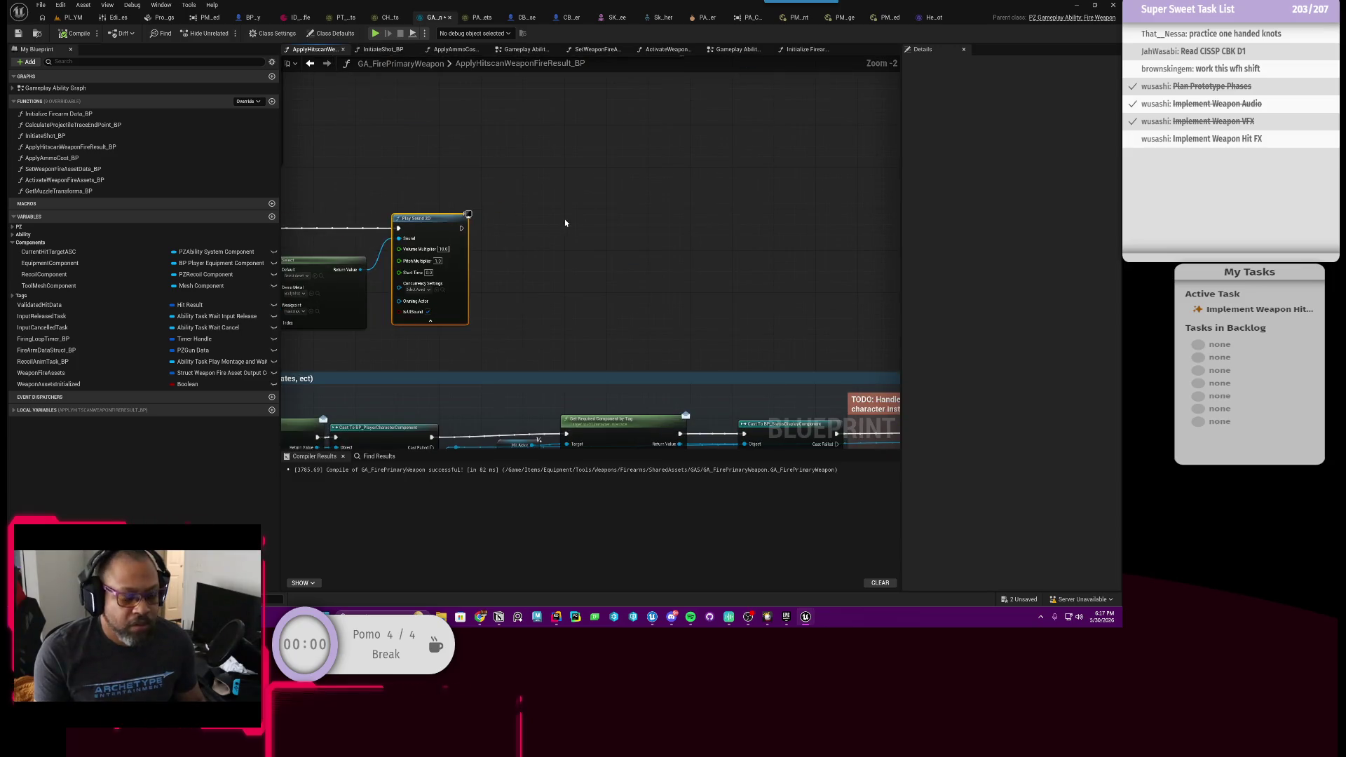
key("ctrl+v")
scroll(565, 223, "up", 2)
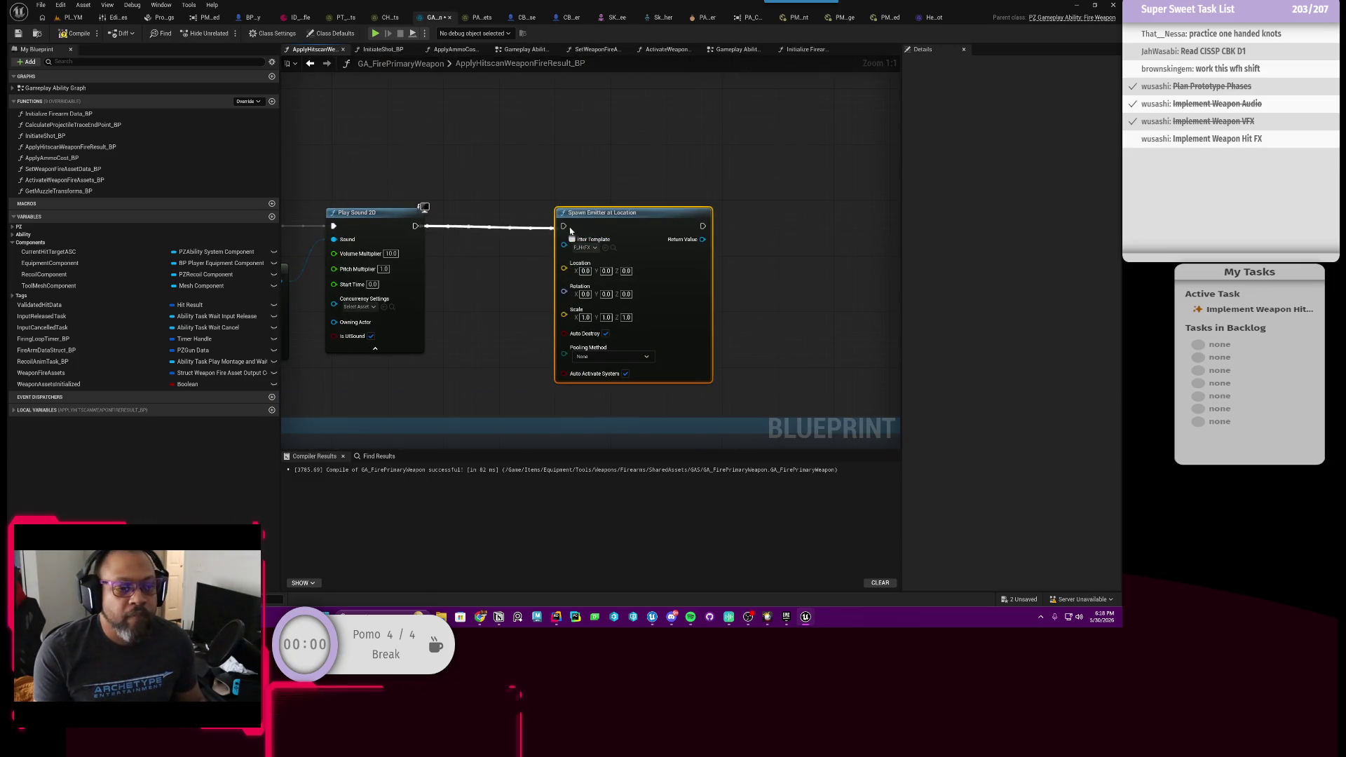
mouse_move(624, 224)
left_mouse_down()
mouse_move(609, 220)
mouse_move(659, 223)
left_mouse_up()
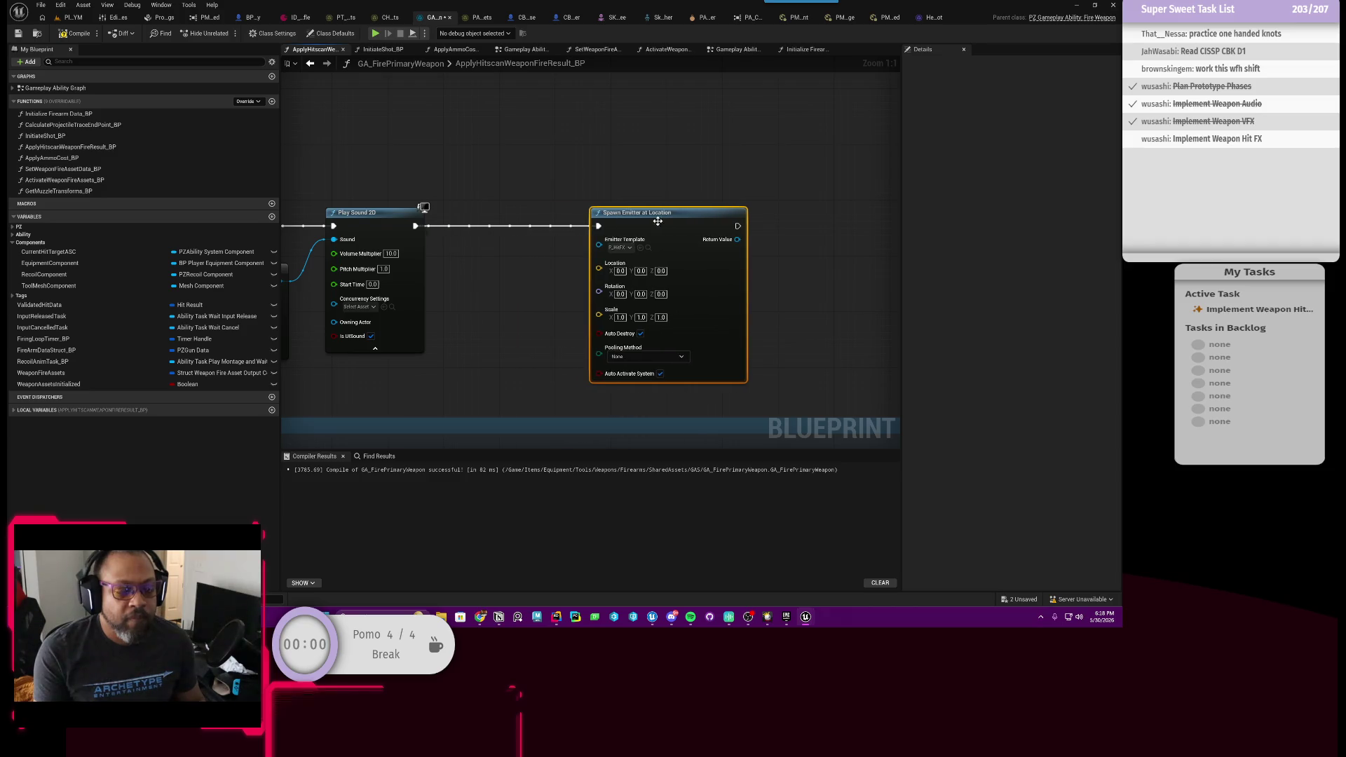
scroll(652, 224, "down", 4)
scroll(647, 225, "up", 3)
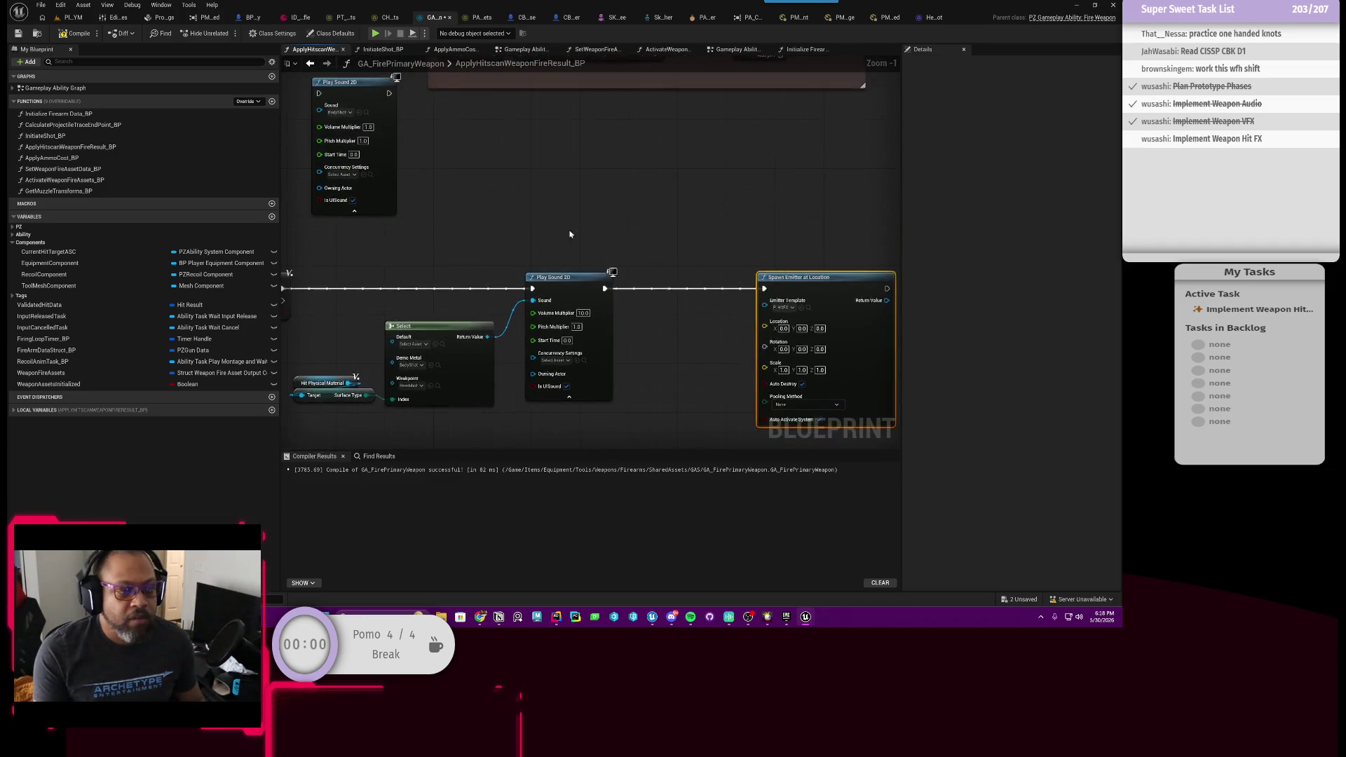
scroll(637, 315, "down", 4)
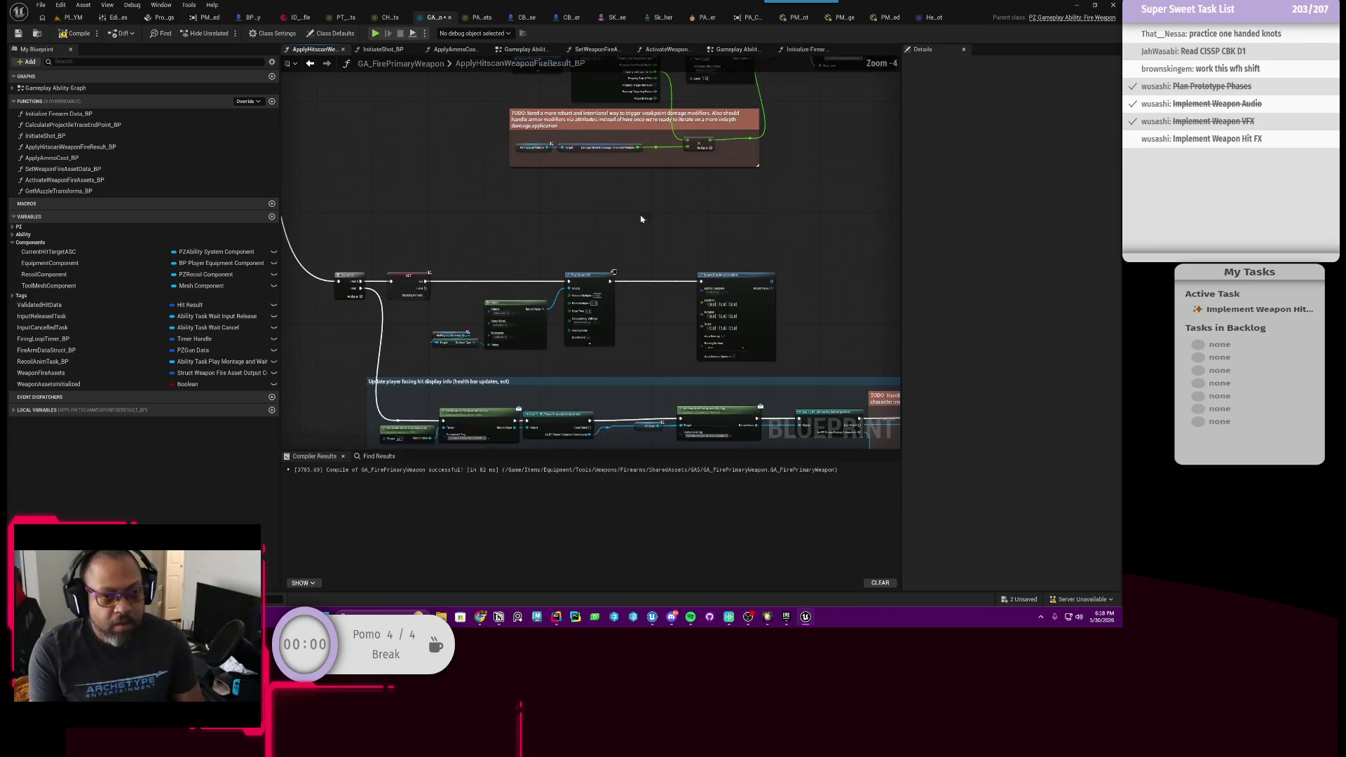
scroll(462, 397, "up", 4)
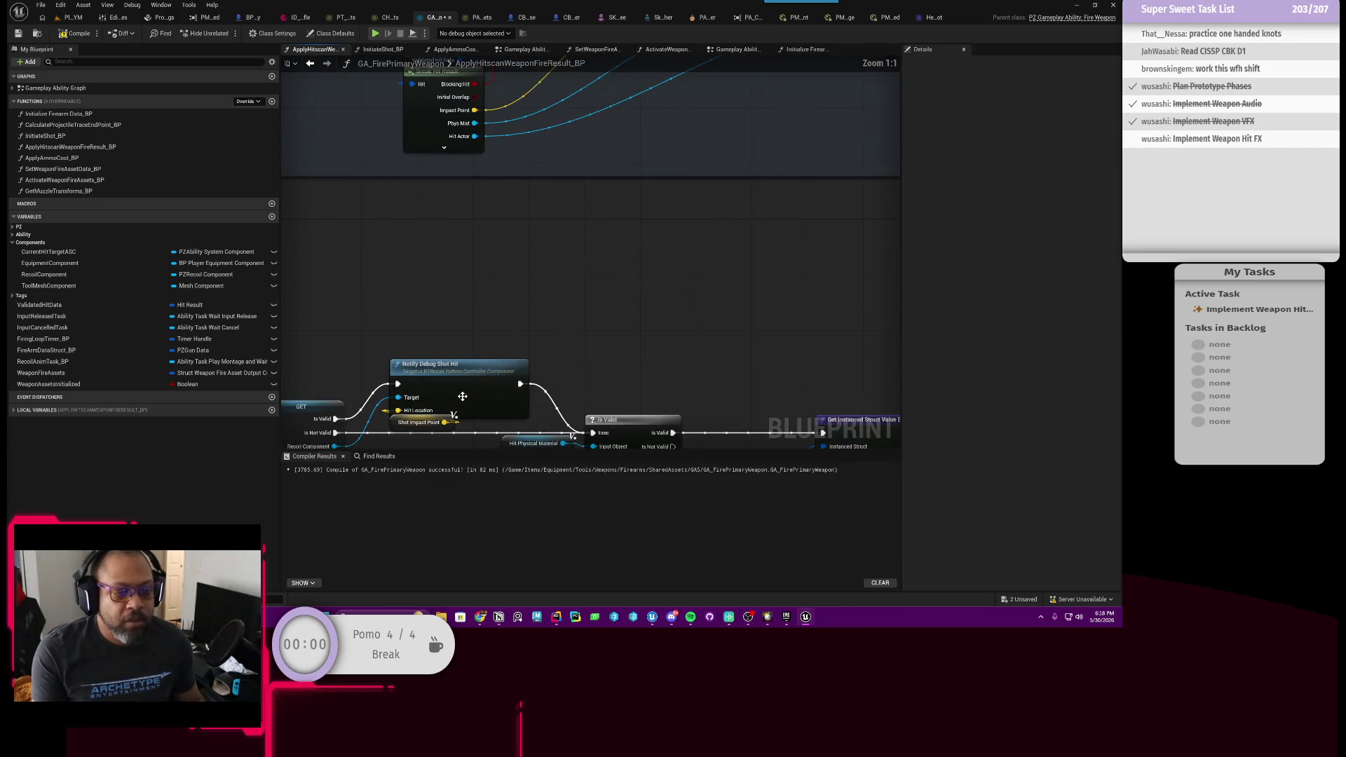
mouse_move(550, 457)
left_mouse_down()
mouse_move(550, 219)
mouse_move(611, 174)
mouse_move(640, 248)
mouse_move(597, 249)
left_mouse_up()
Feed the emitter's Location pin with a Shot Impact Point variable getter.
left_click_drag(712, 244, 638, 250)
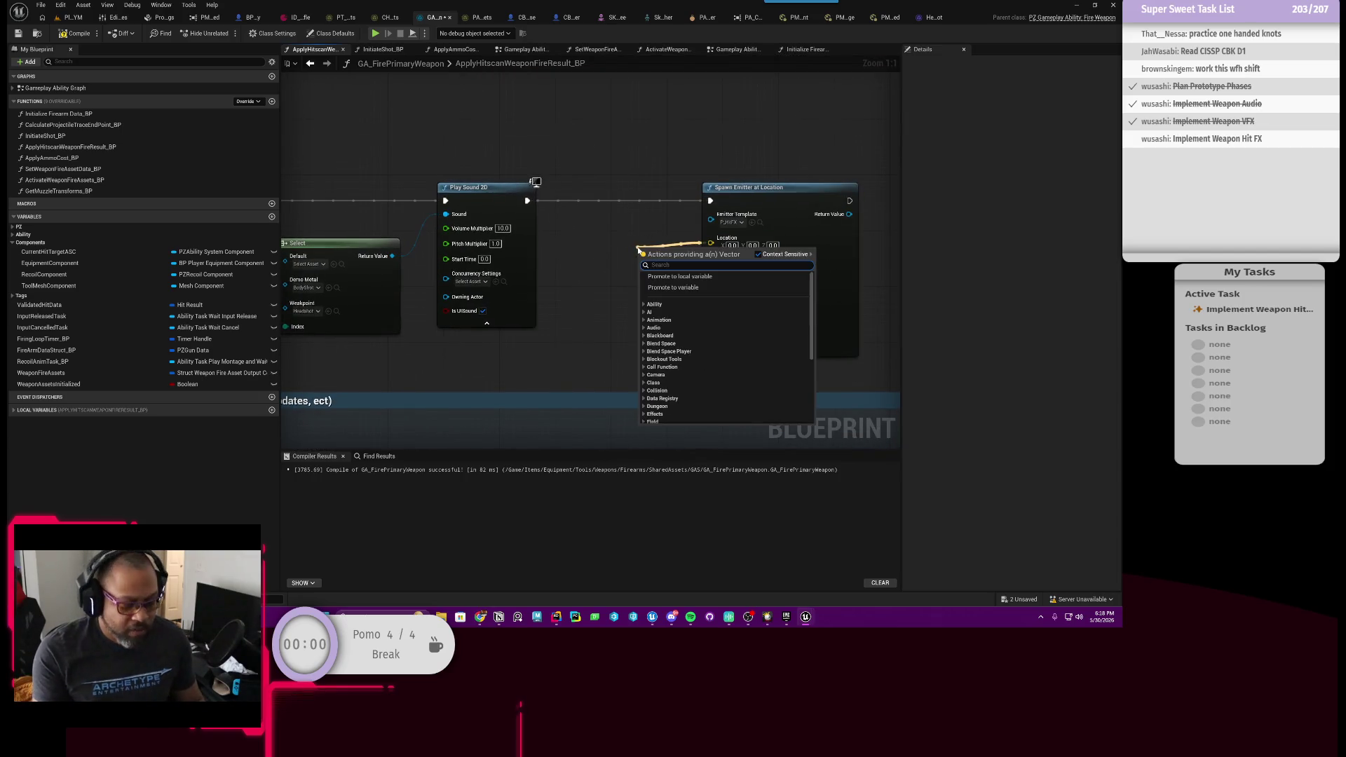
type("shot imp")
key("Return")
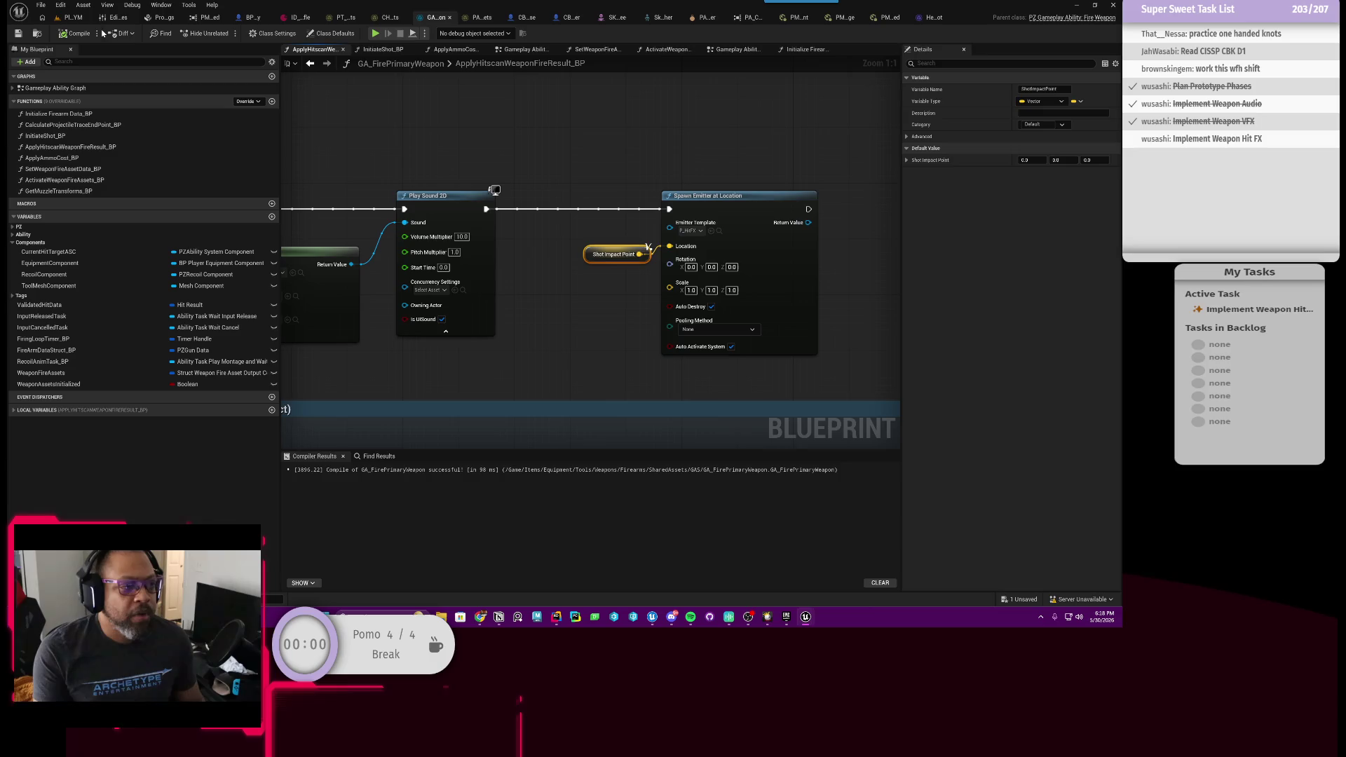
left_click(75, 21)
Start play and fire at the Clanker Rusher to check the impact sparks.
left_click(294, 34)
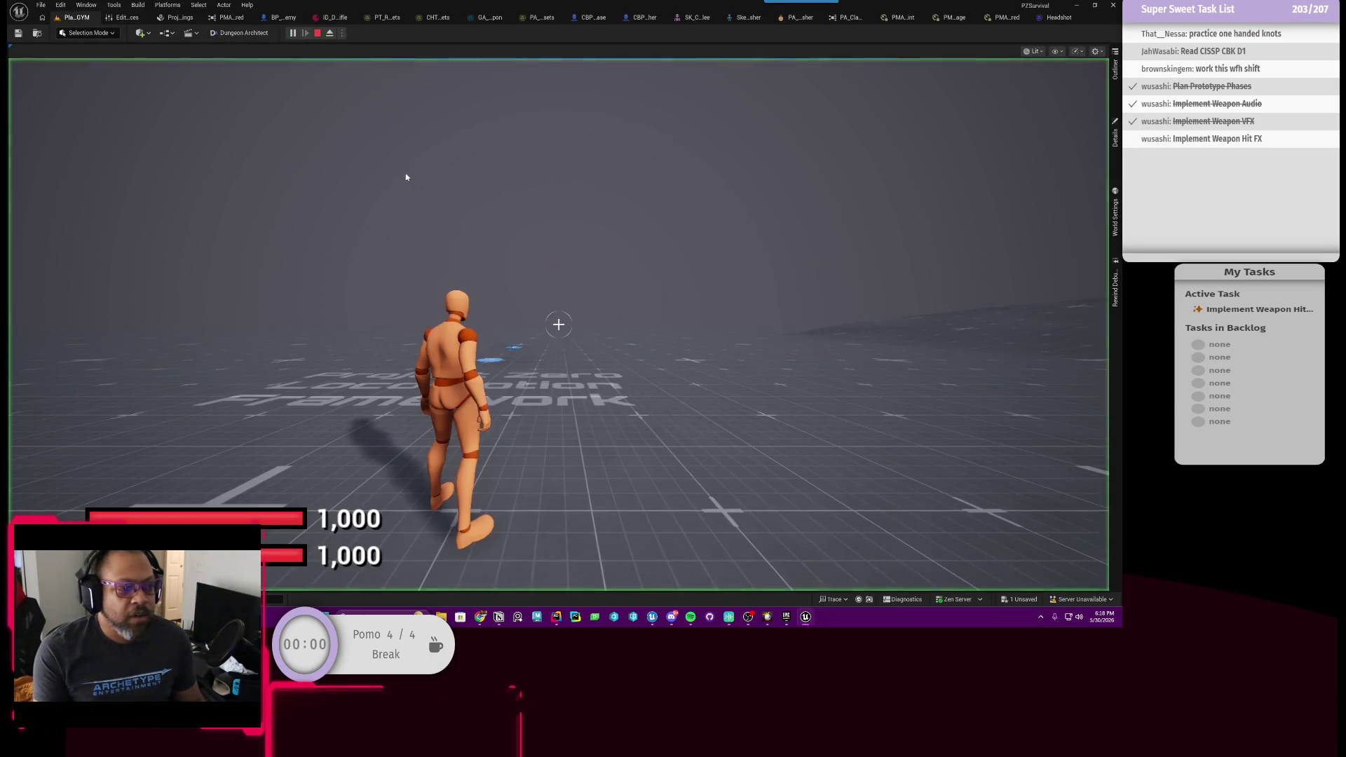
key("Tab")
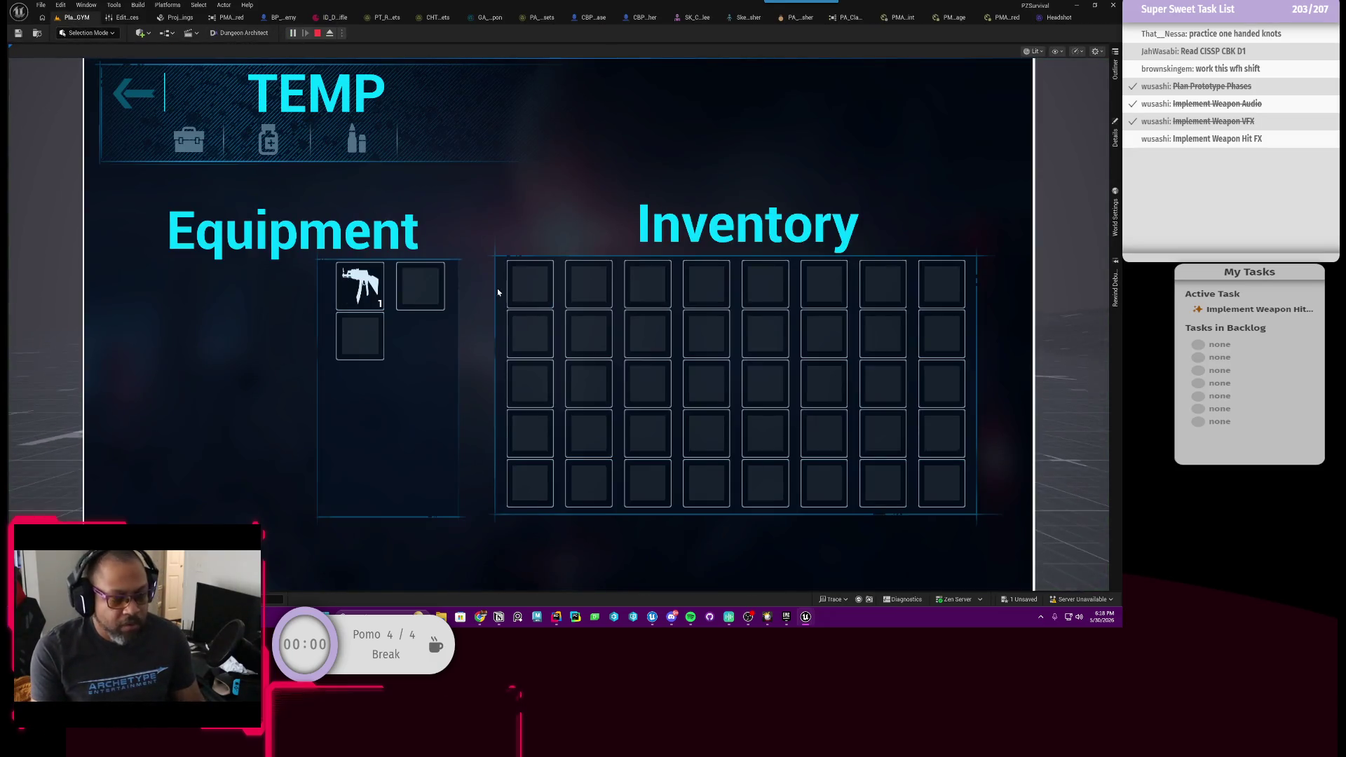
key("Tab")
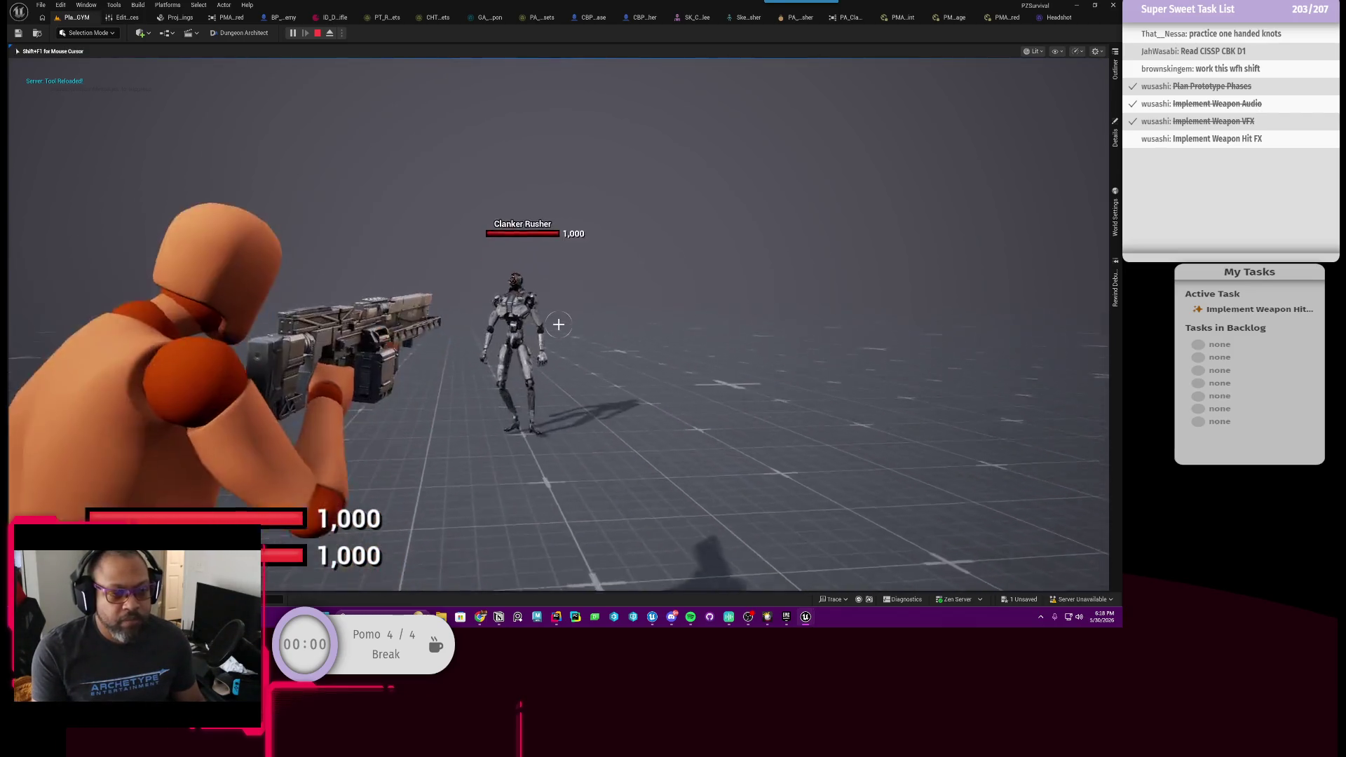
left_click(559, 325)
left_click(559, 324)
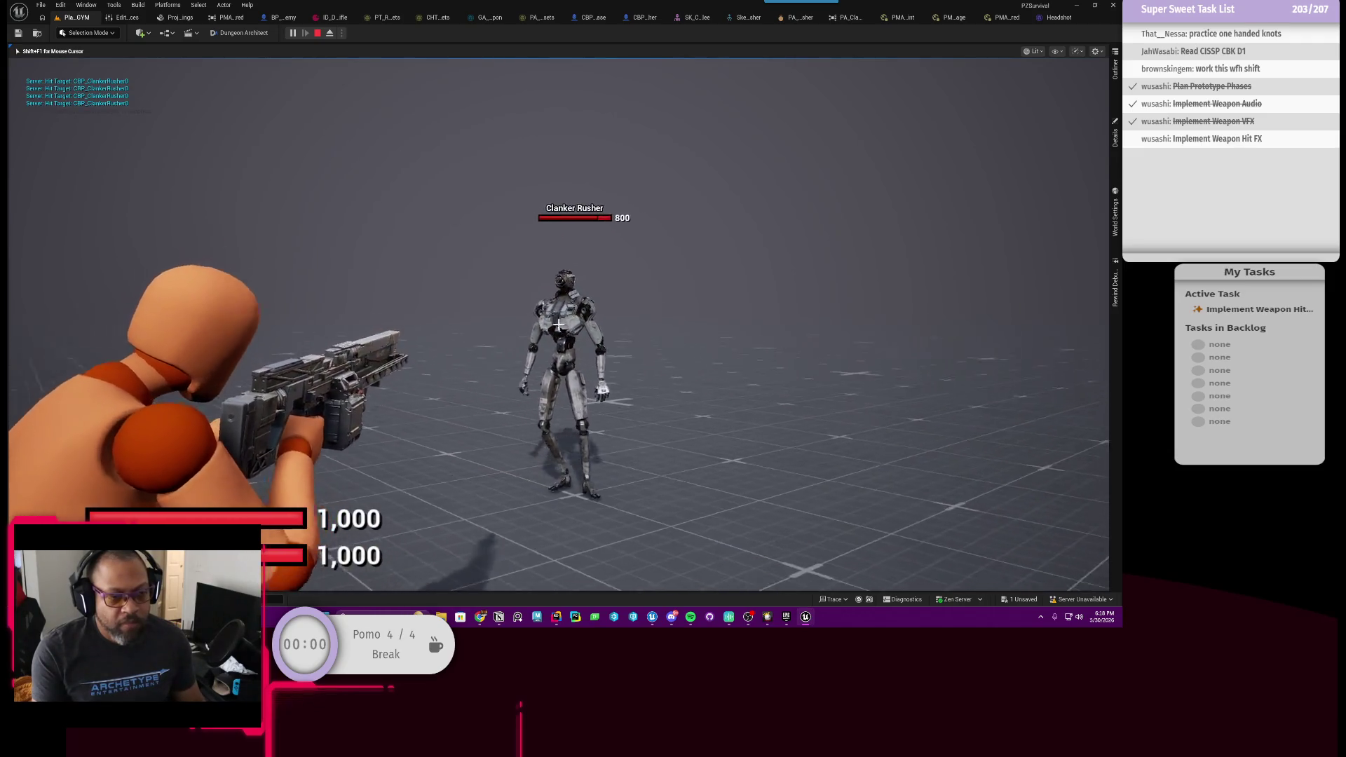
left_click(559, 325)
left_click(559, 325)
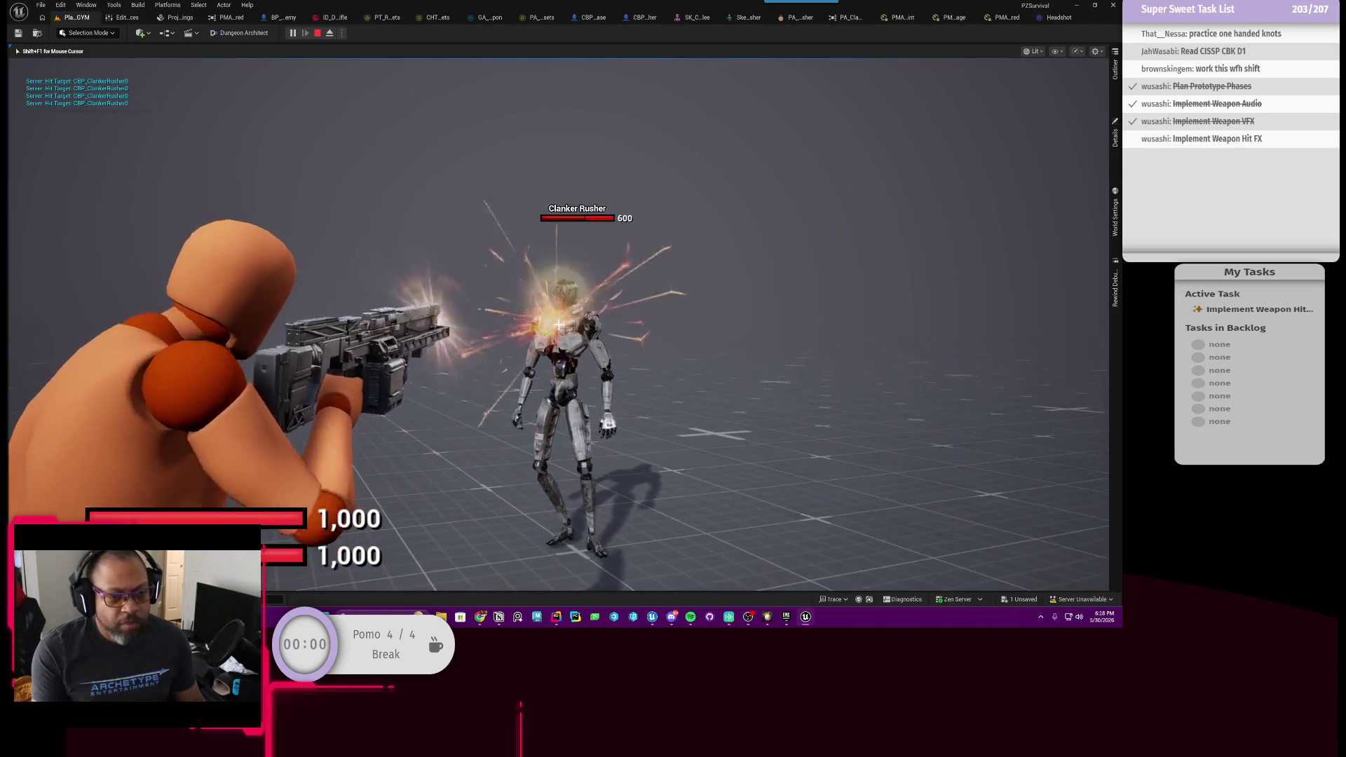
Keep shooting until the Clanker Rusher is destroyed, then stop the play session.
left_click(559, 325)
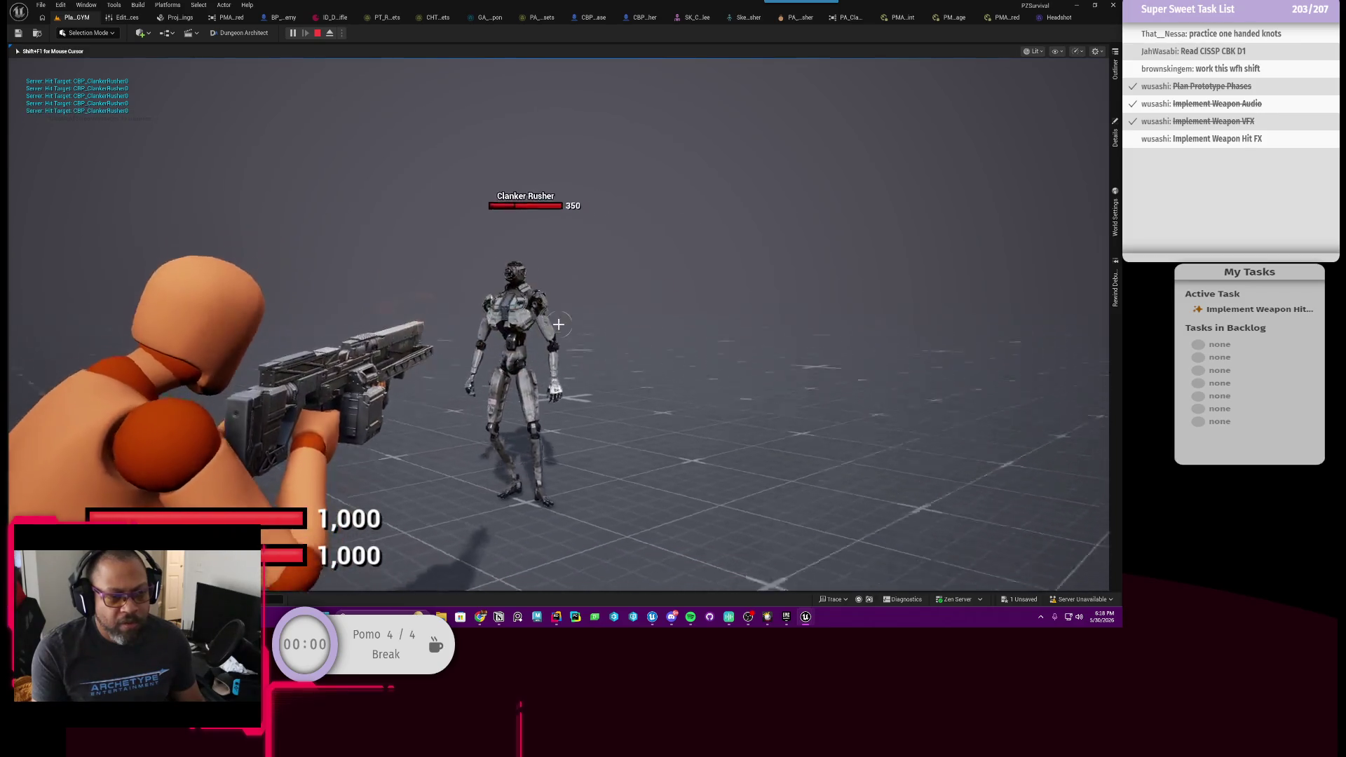
left_click(559, 324)
left_click(559, 325)
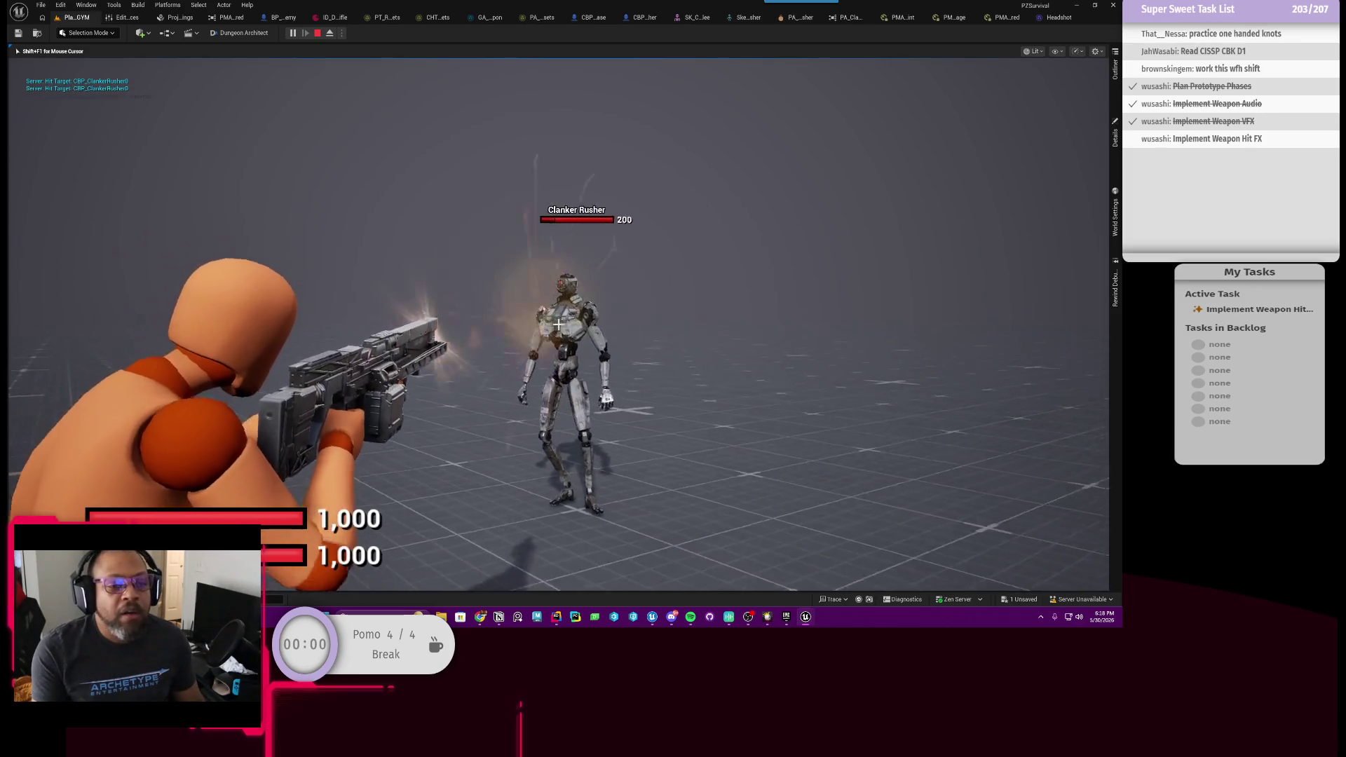
left_click(559, 325)
left_click(559, 325)
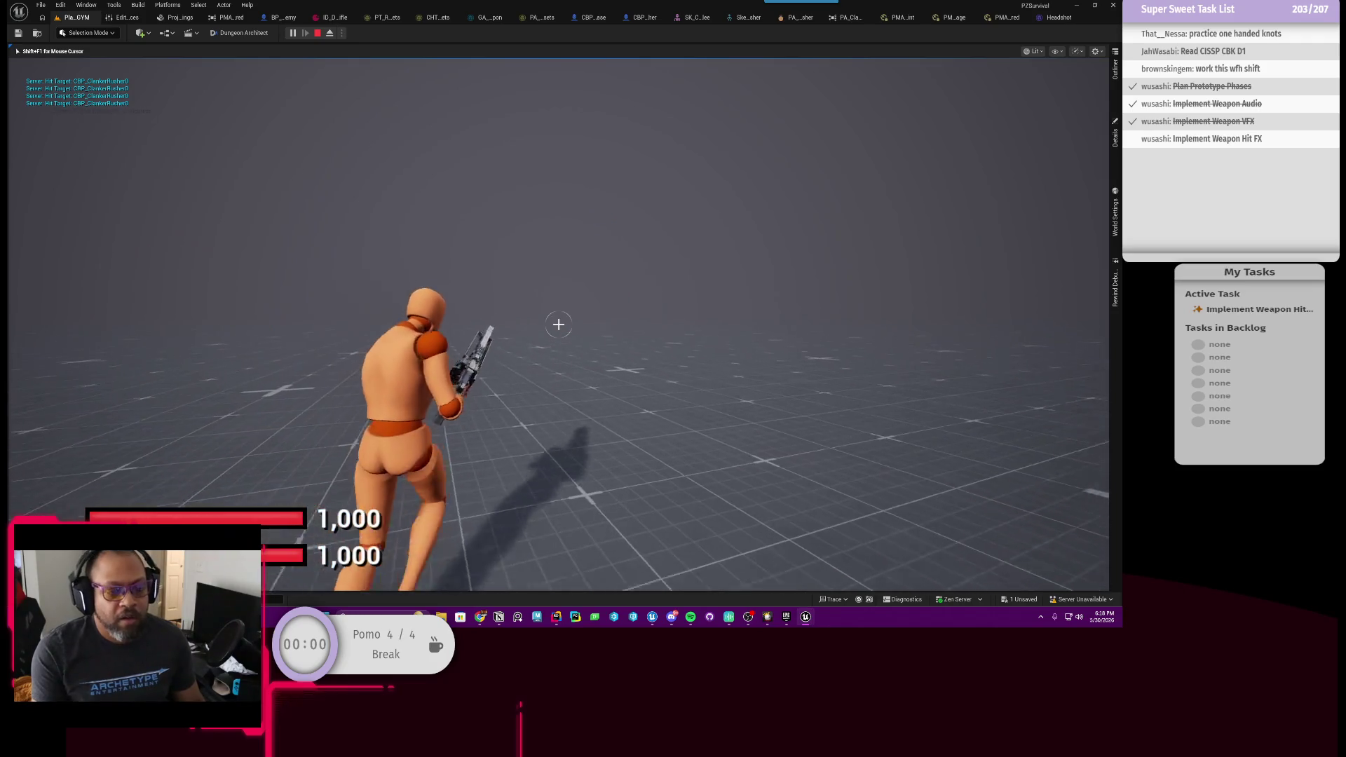
key("Escape")
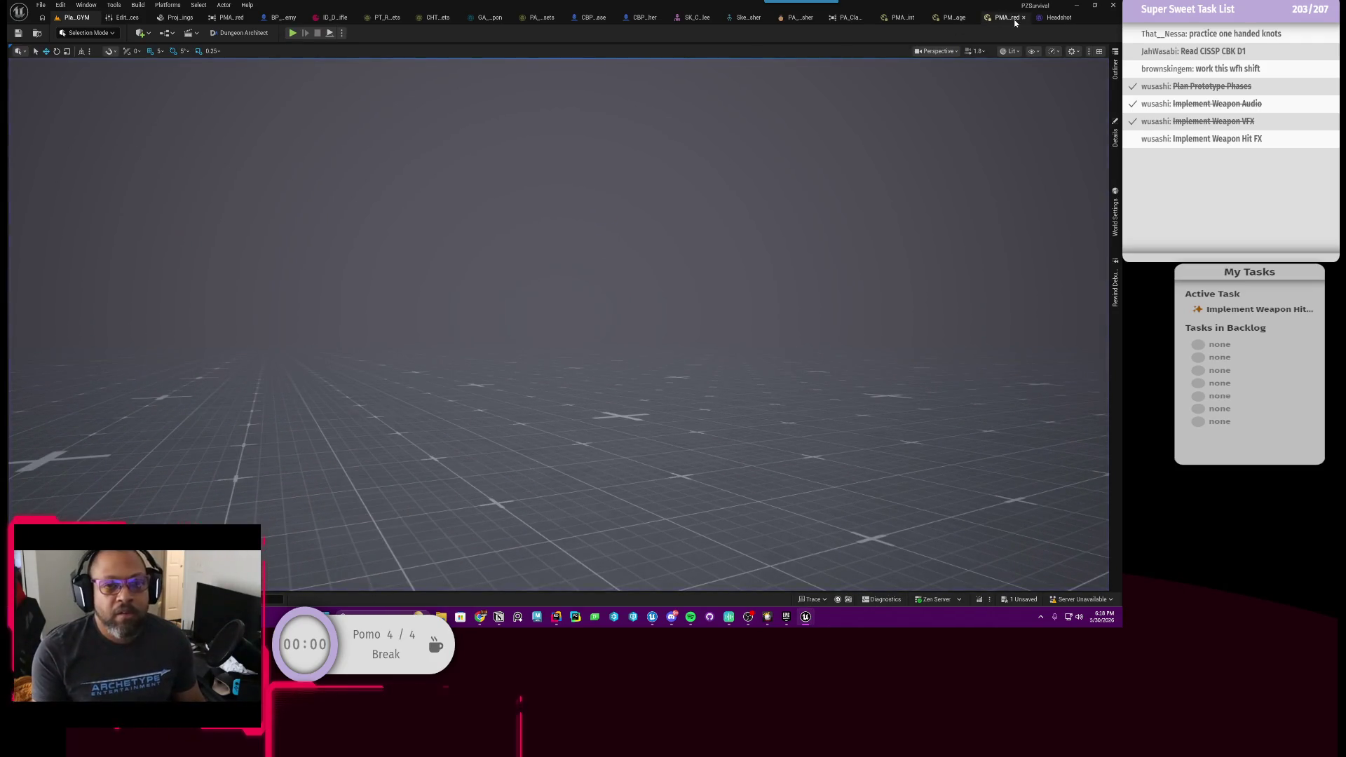
Set the Spawn Emitter at Location Scale to 0.3, 0.3, 0.3.
left_click(490, 18)
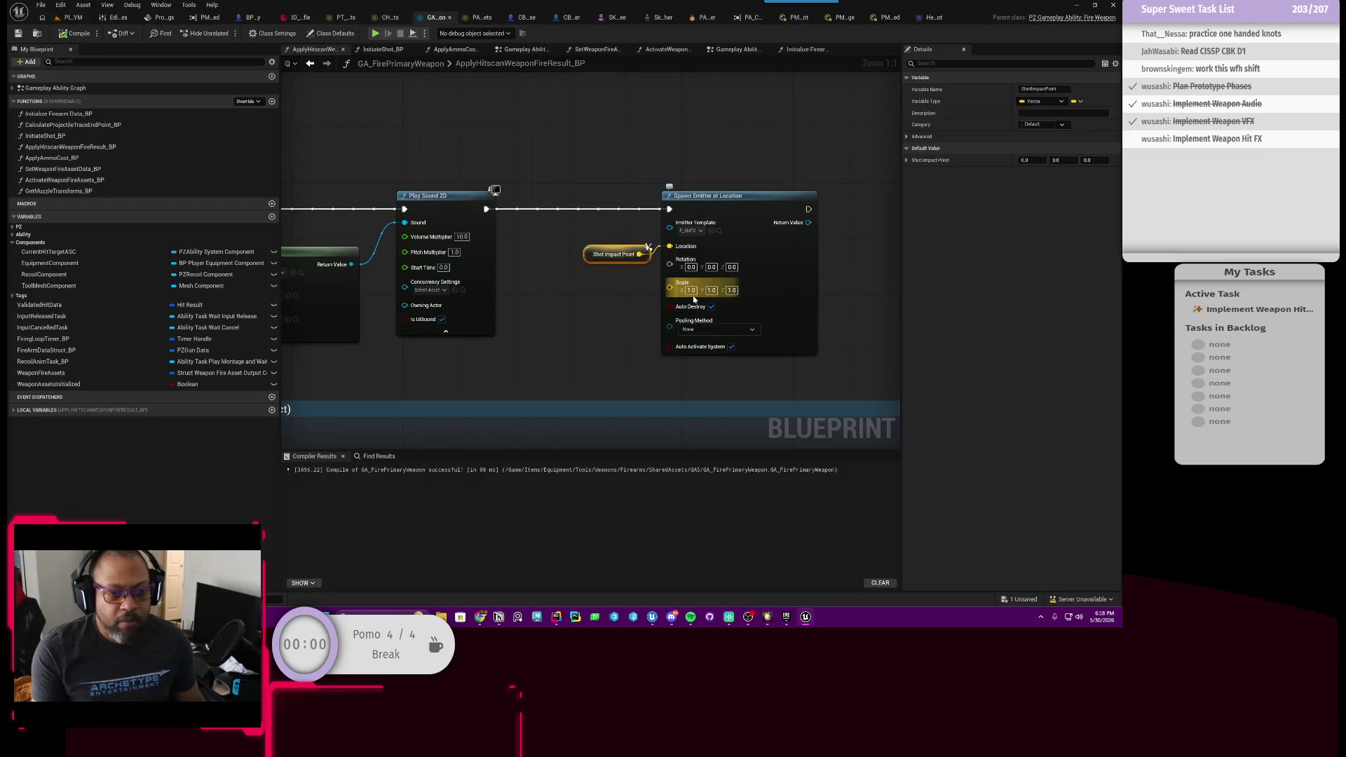
type("0.3")
key("Tab")
type("3")
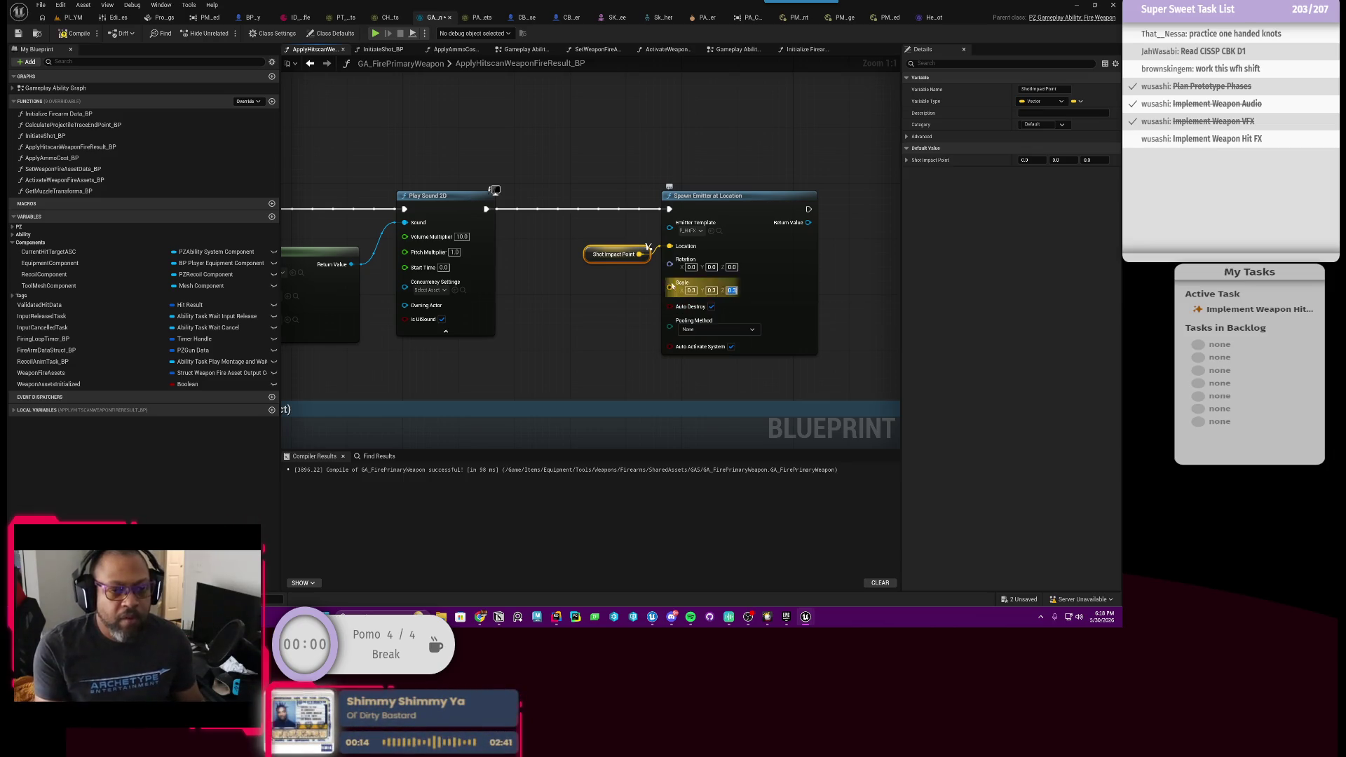
left_click(436, 175)
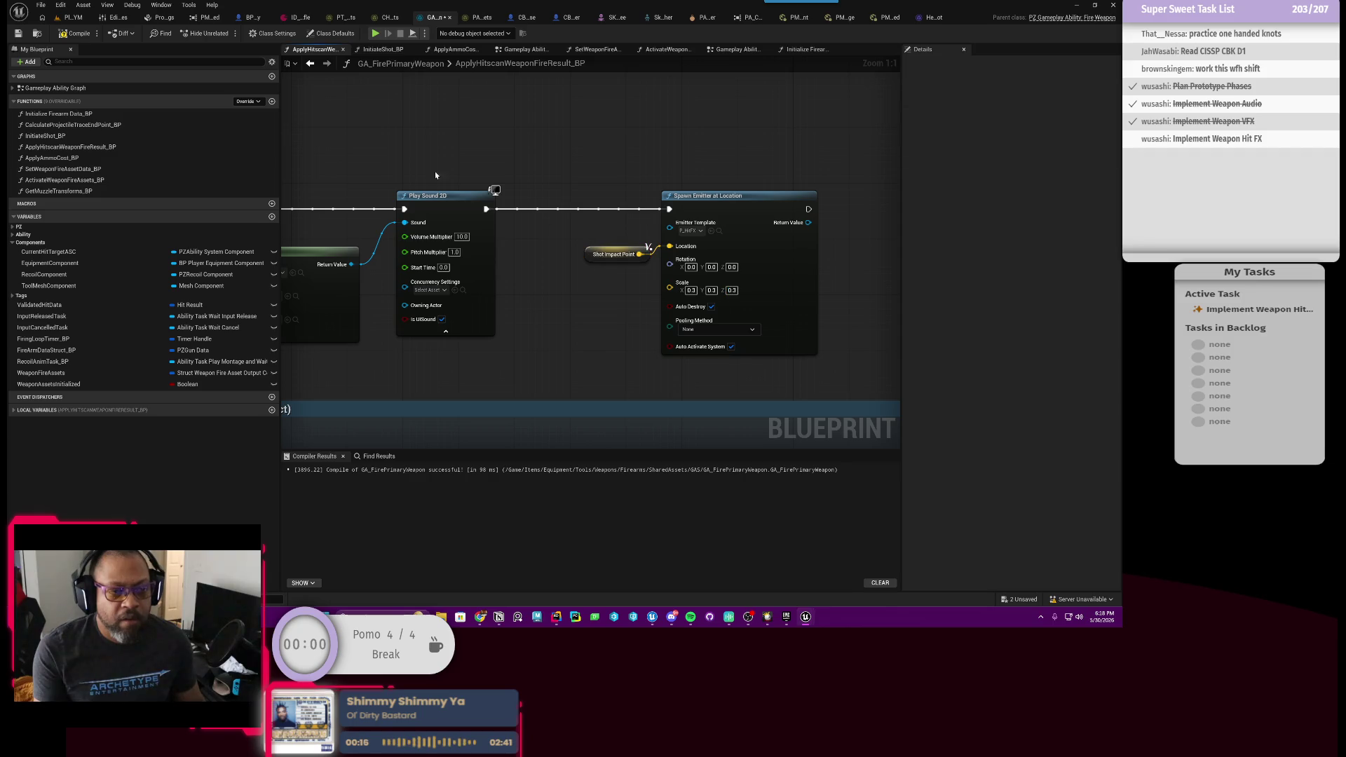
Play the level, shoot the Clanker Rusher to check the smaller hit effect, then stop play.
left_click(77, 19)
left_click(292, 33)
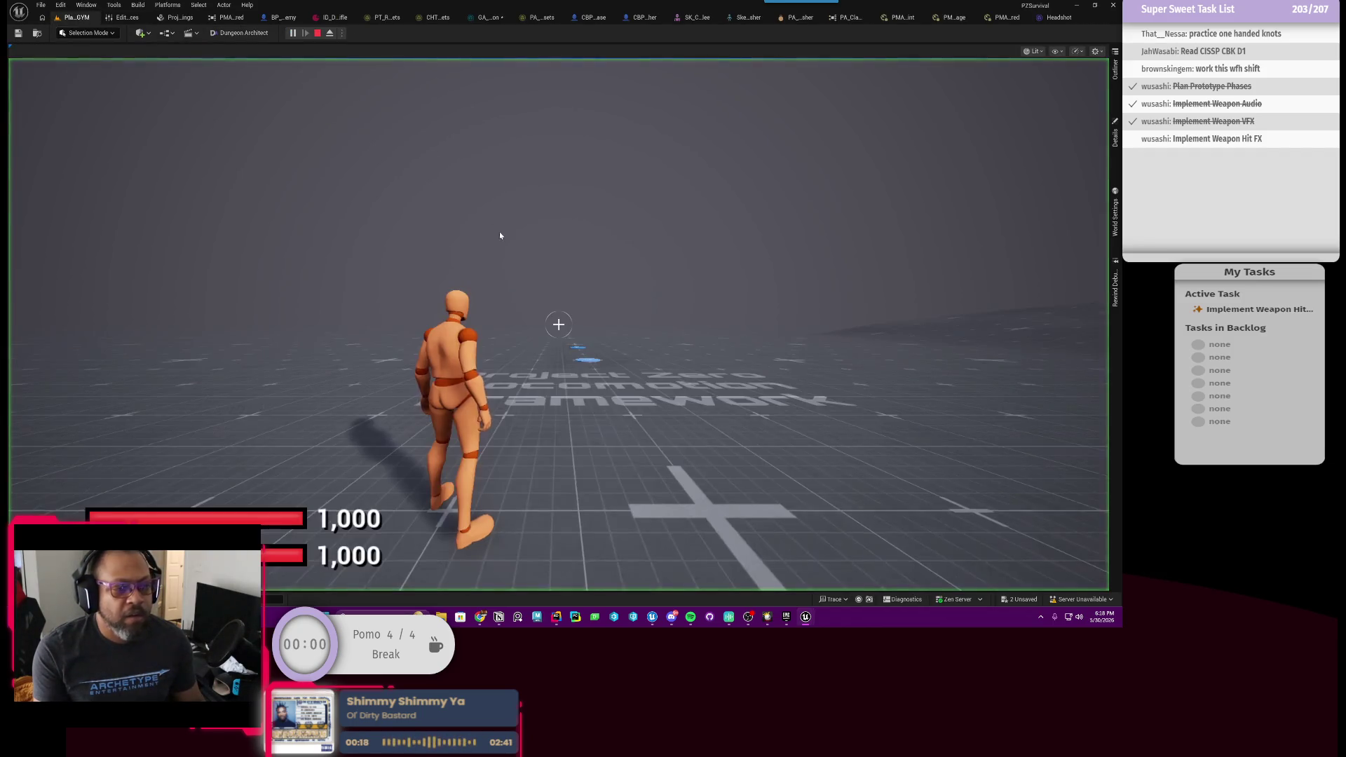
key("i")
key("i")
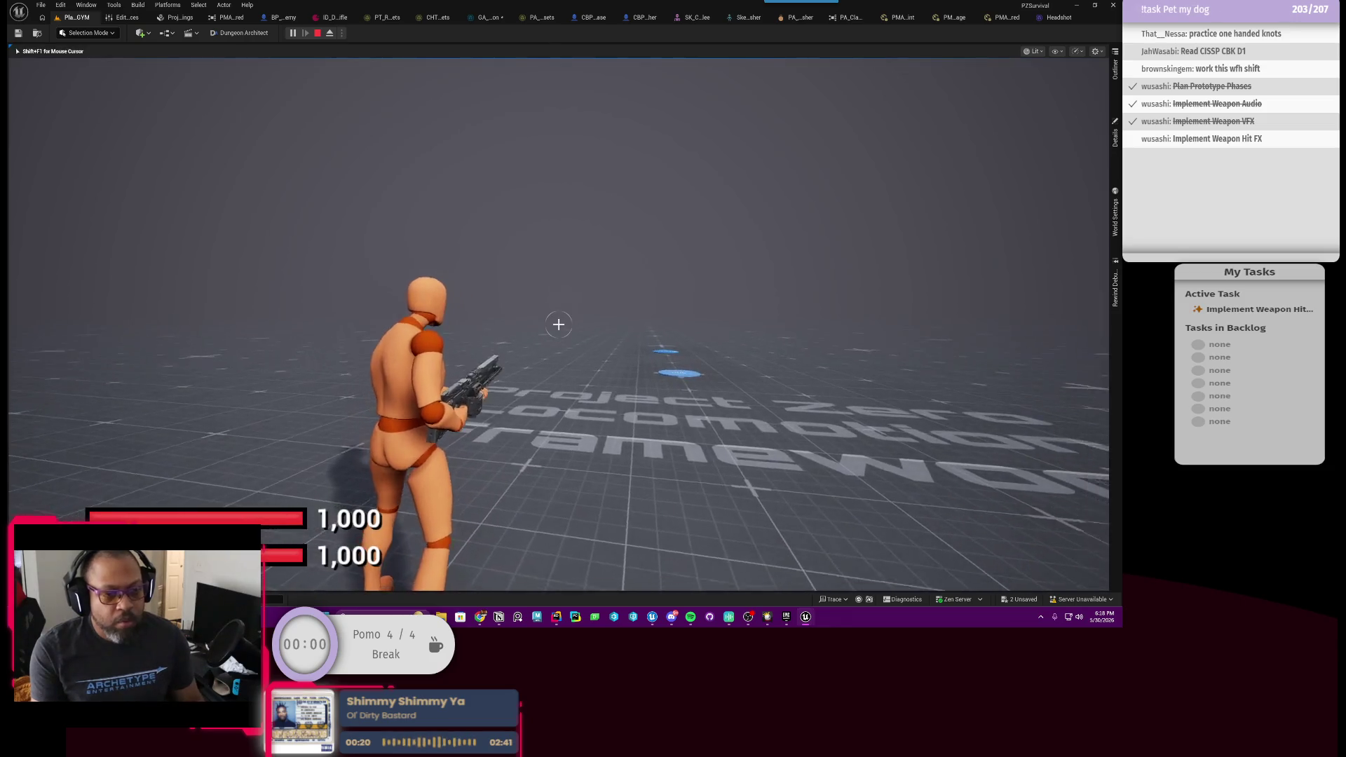
right_click(559, 323)
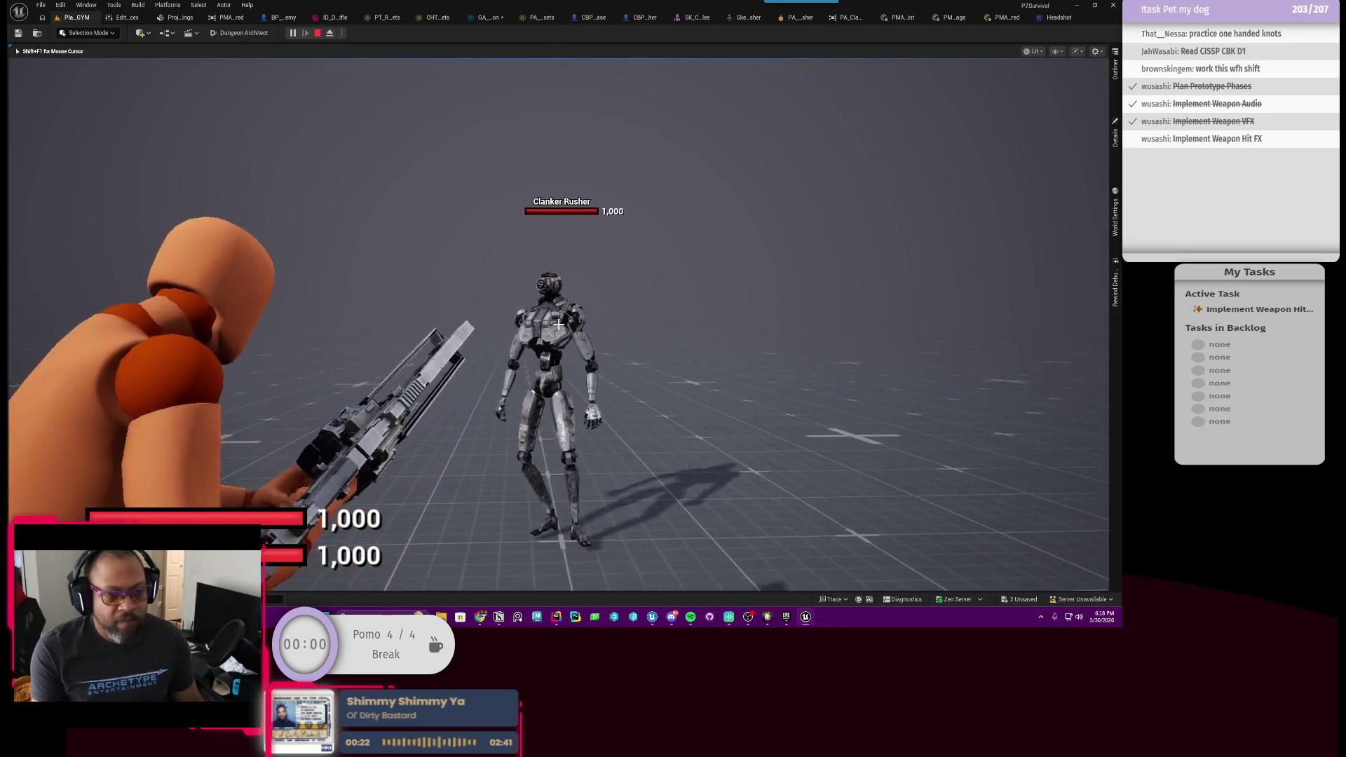
left_click(559, 323)
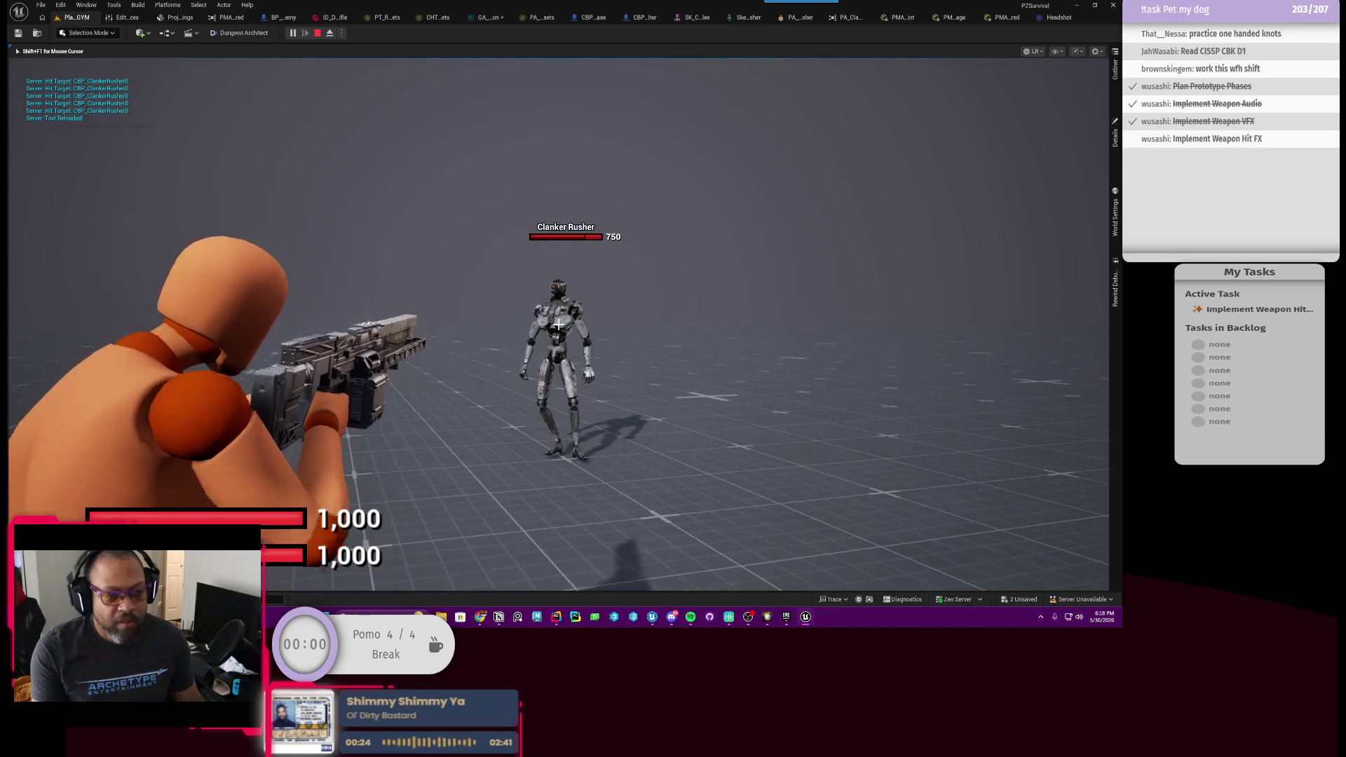
left_click(559, 323)
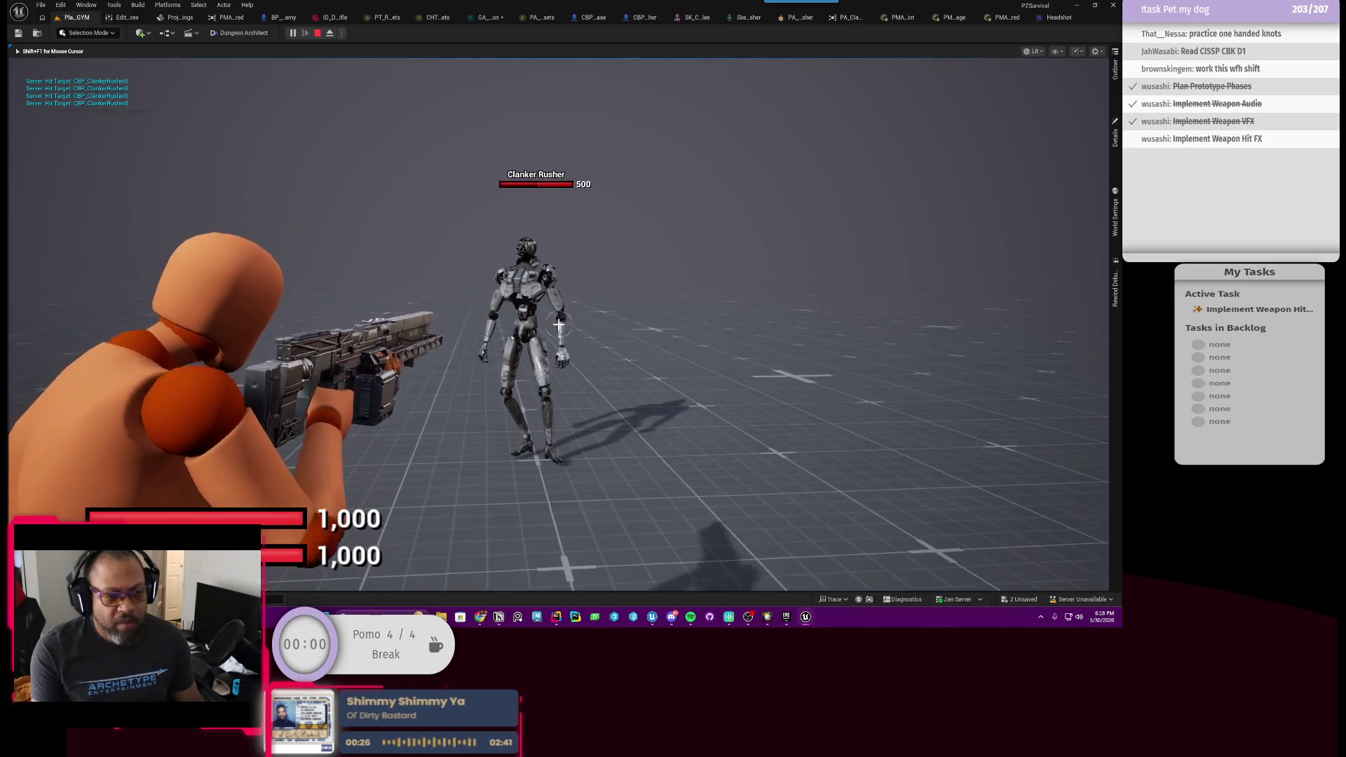
left_click(559, 323)
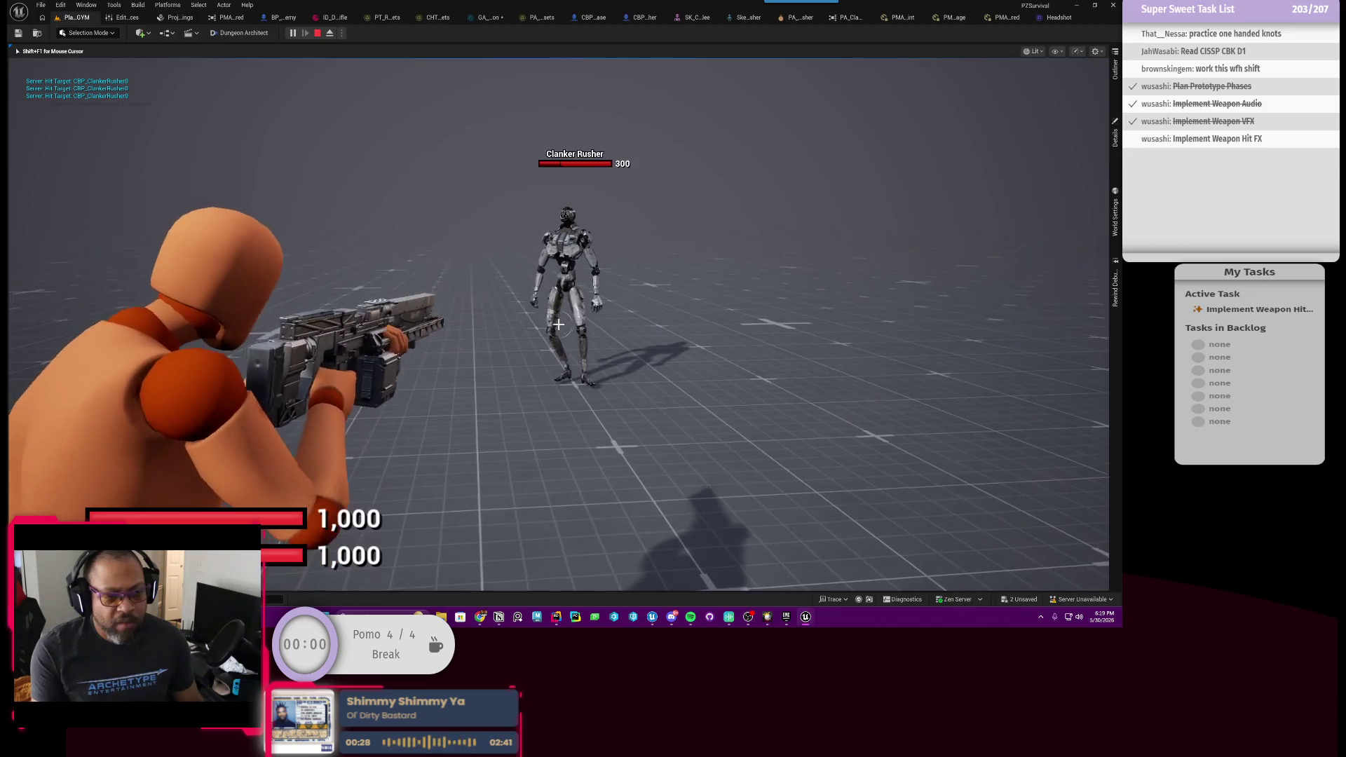
left_click(559, 323)
left_click(559, 323)
left_click(559, 324)
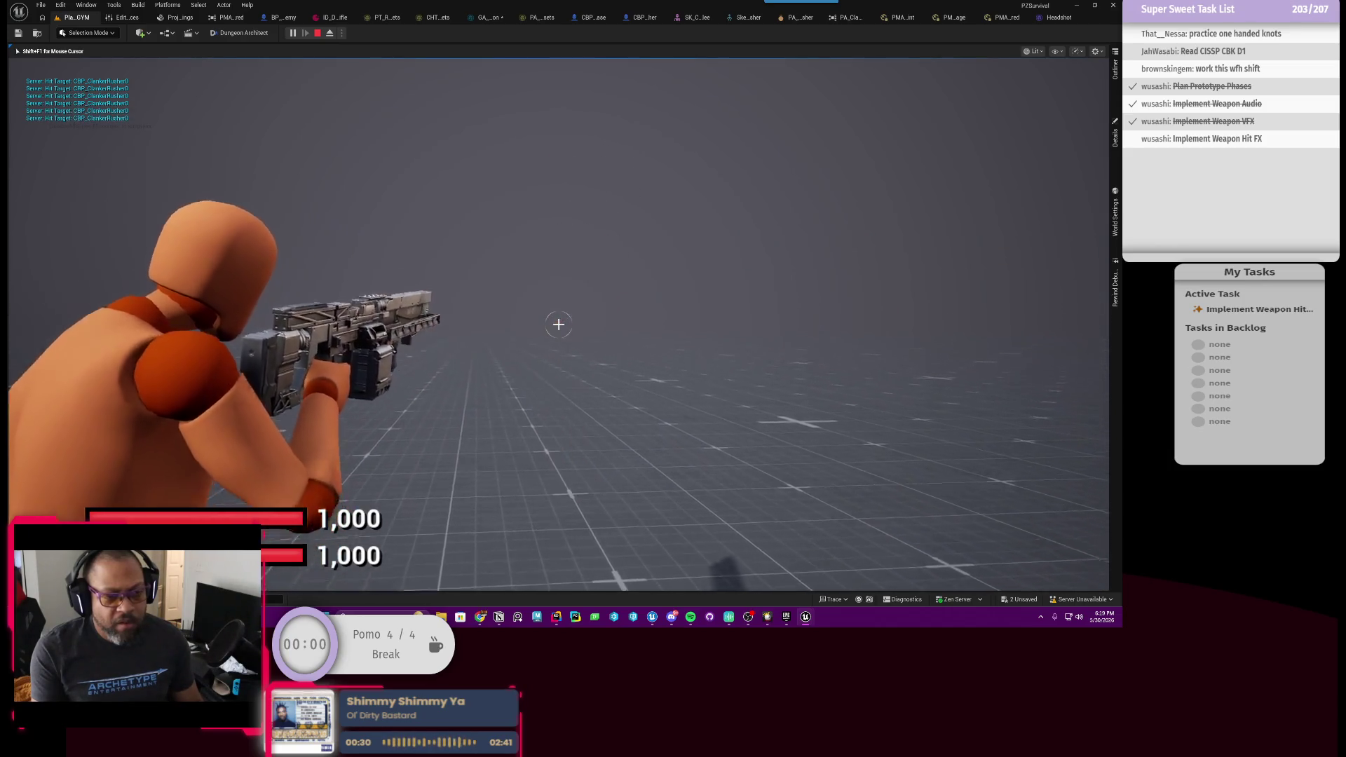
key("Escape")
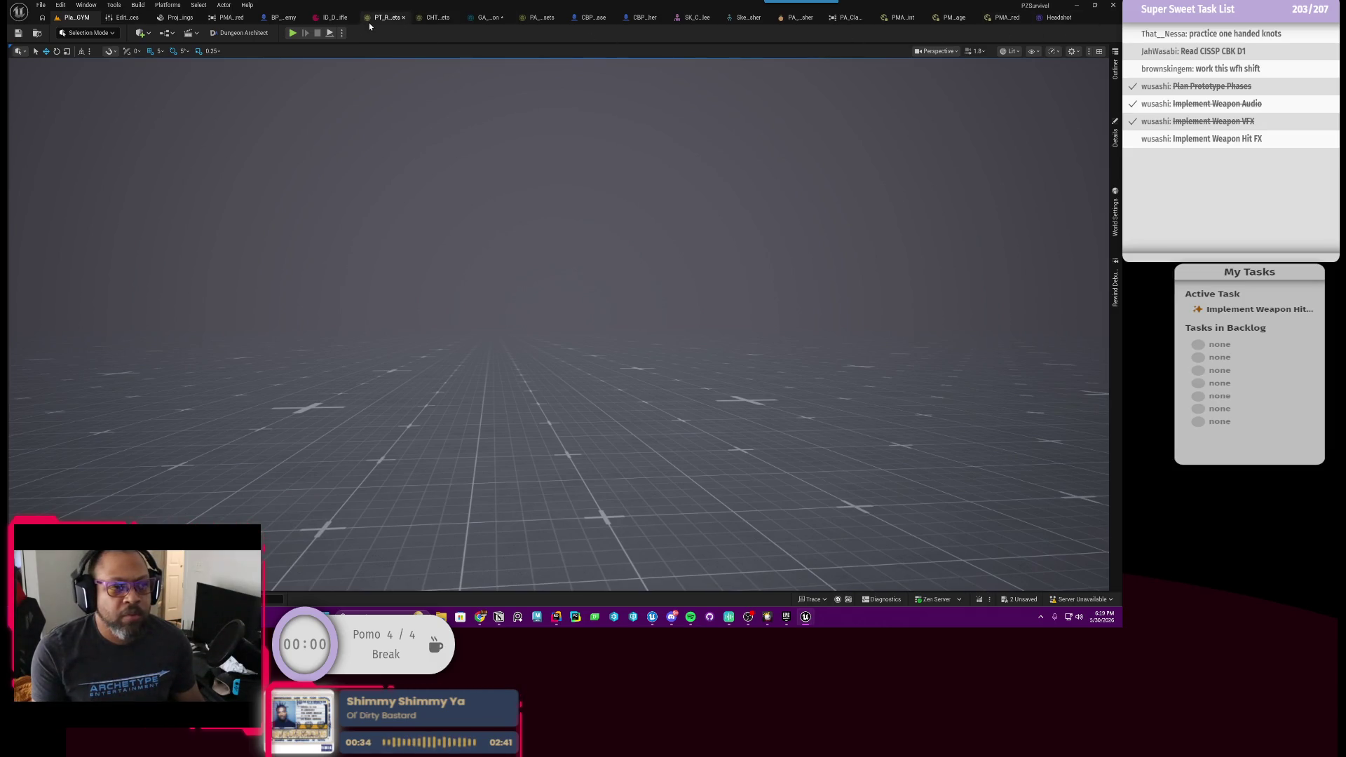
Choose P_HitFX as the Emitter Template of the hit emitter node.
left_click(489, 18)
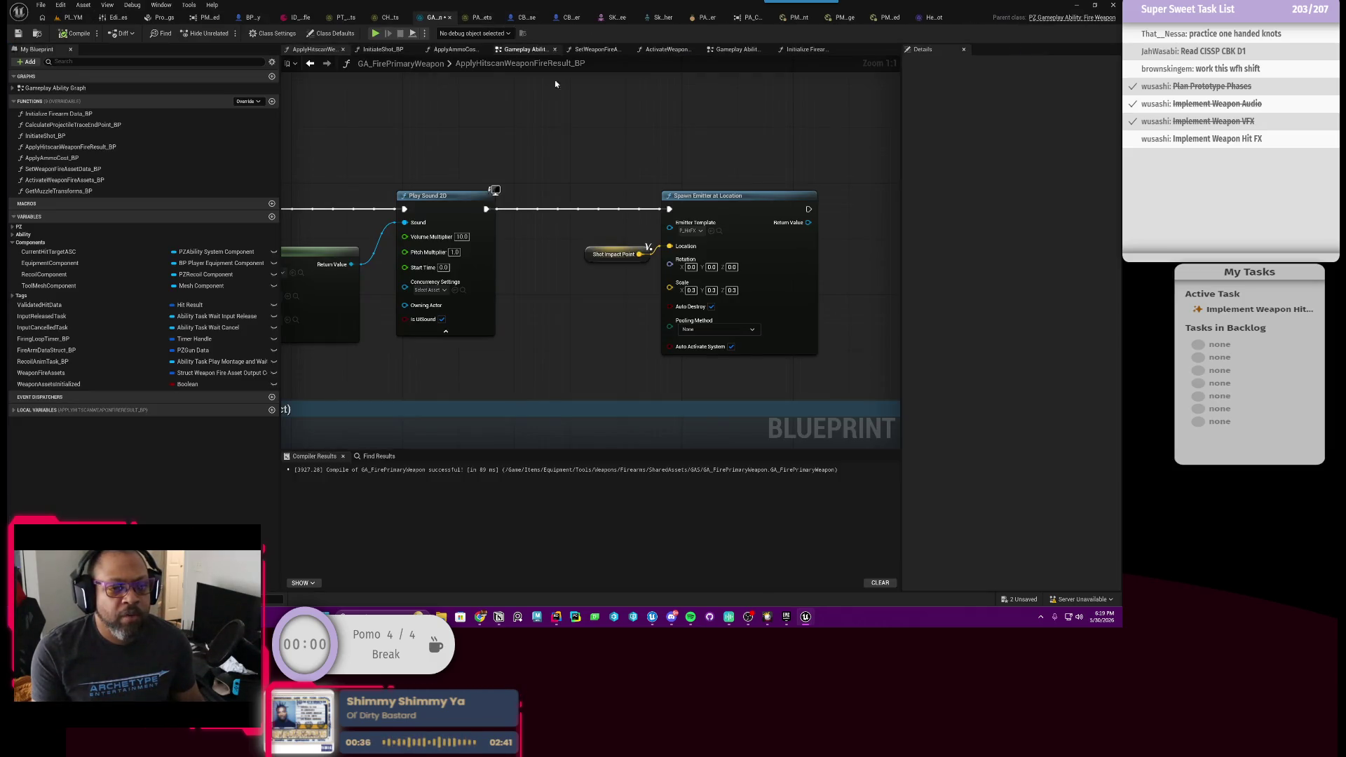
left_click(694, 231)
scroll(757, 330, "up", 2)
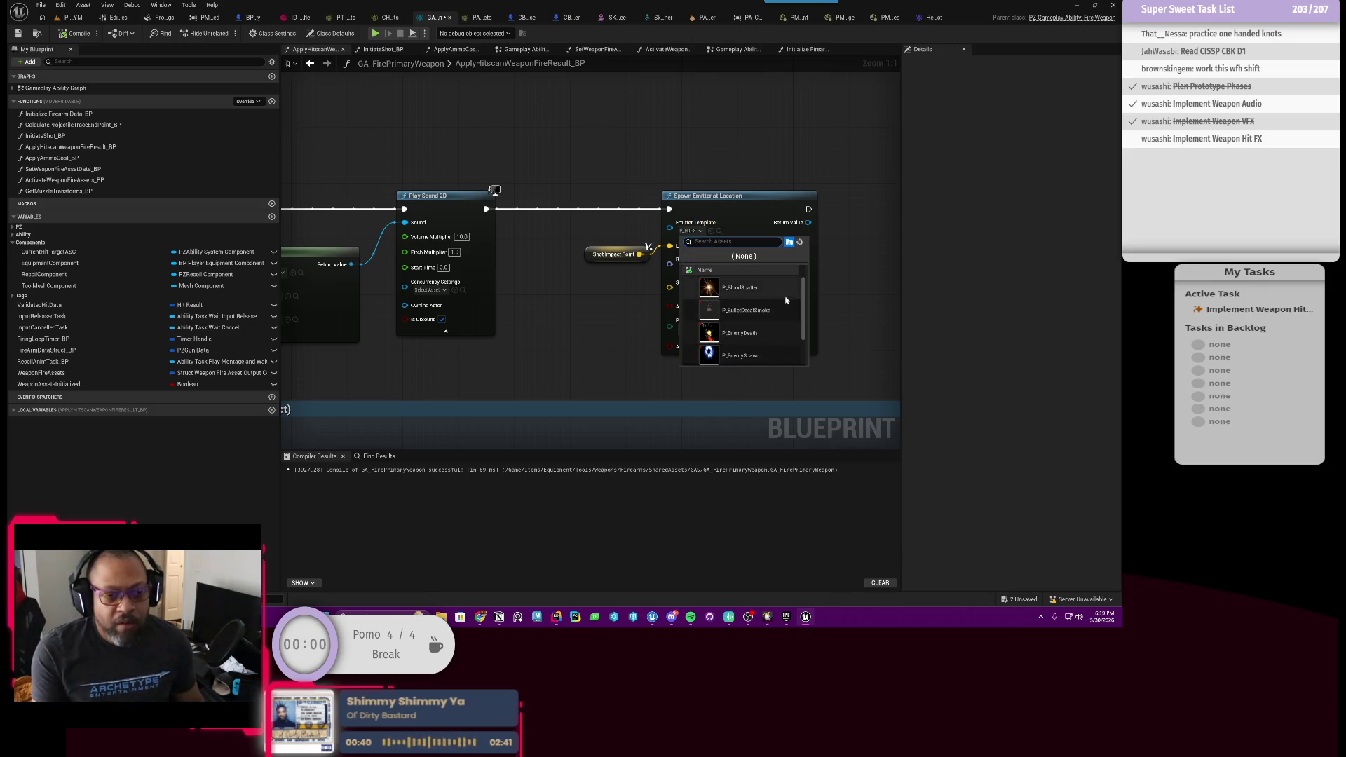
scroll(786, 300, "down", 2)
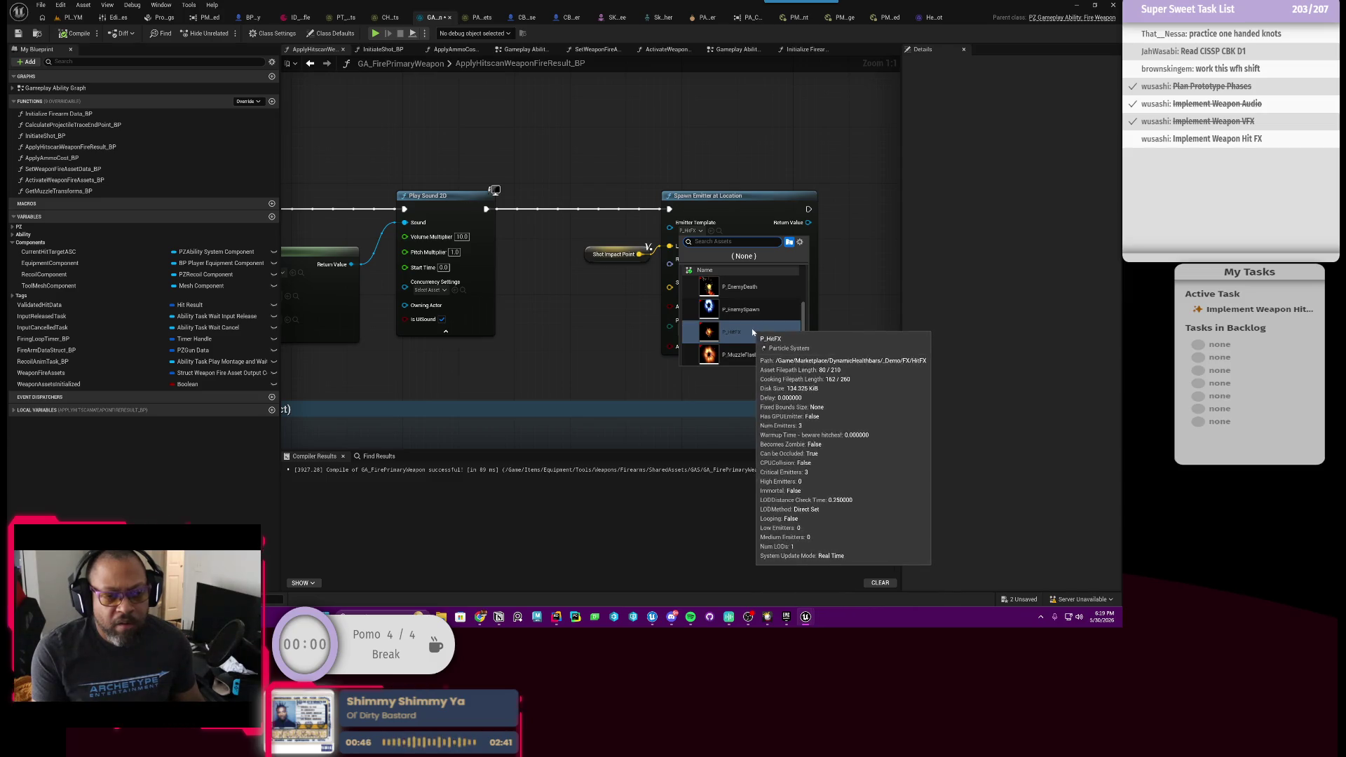
left_click(749, 332)
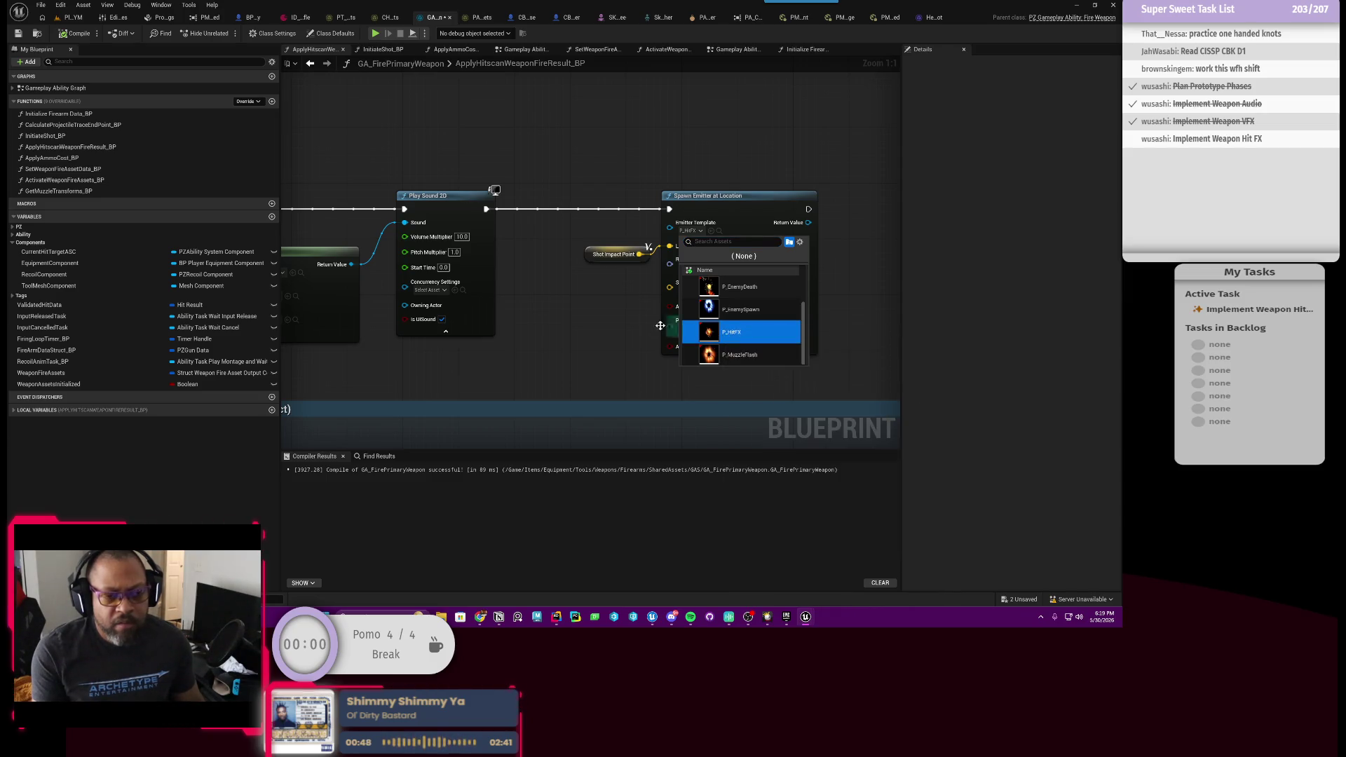
Switch to BP_Enemy and pan its event graph to the Spawn impact and blood FX nodes.
left_click(249, 20)
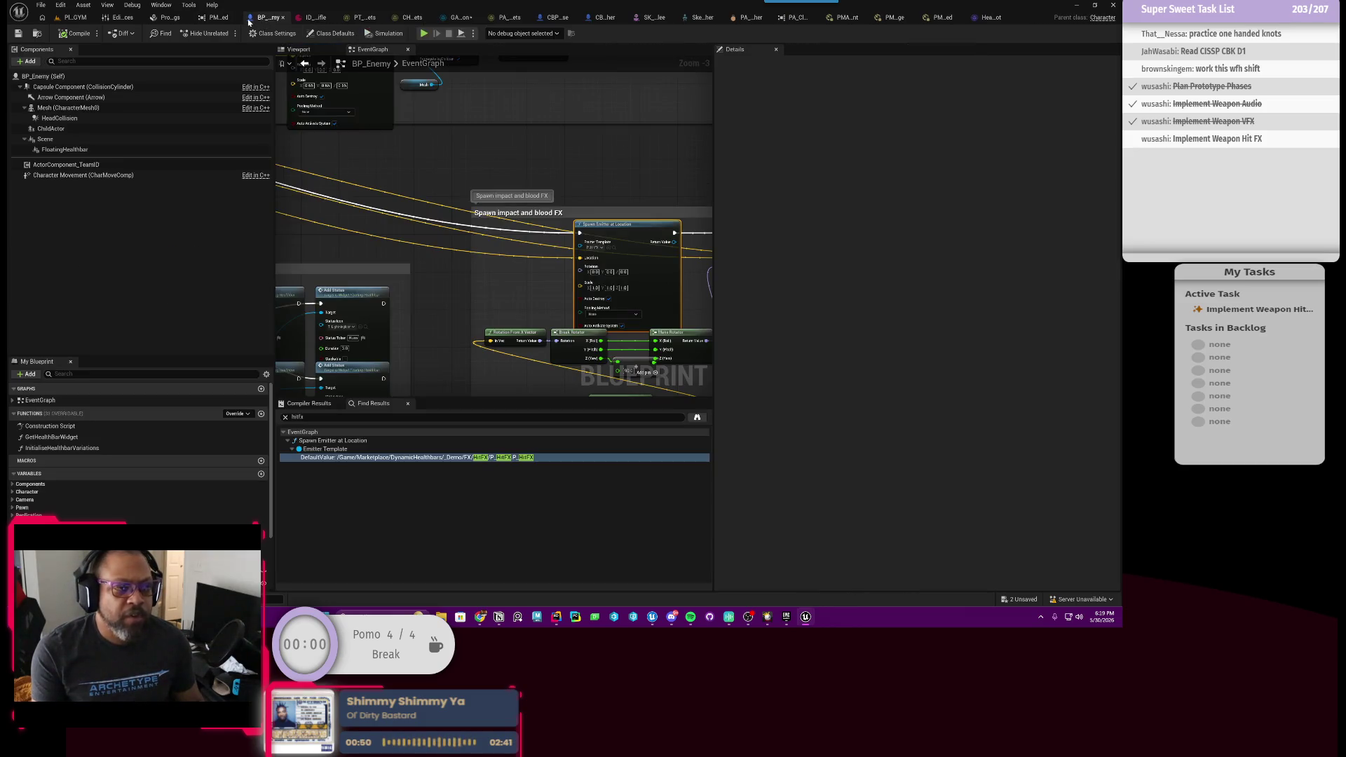
scroll(393, 274, "up", 1)
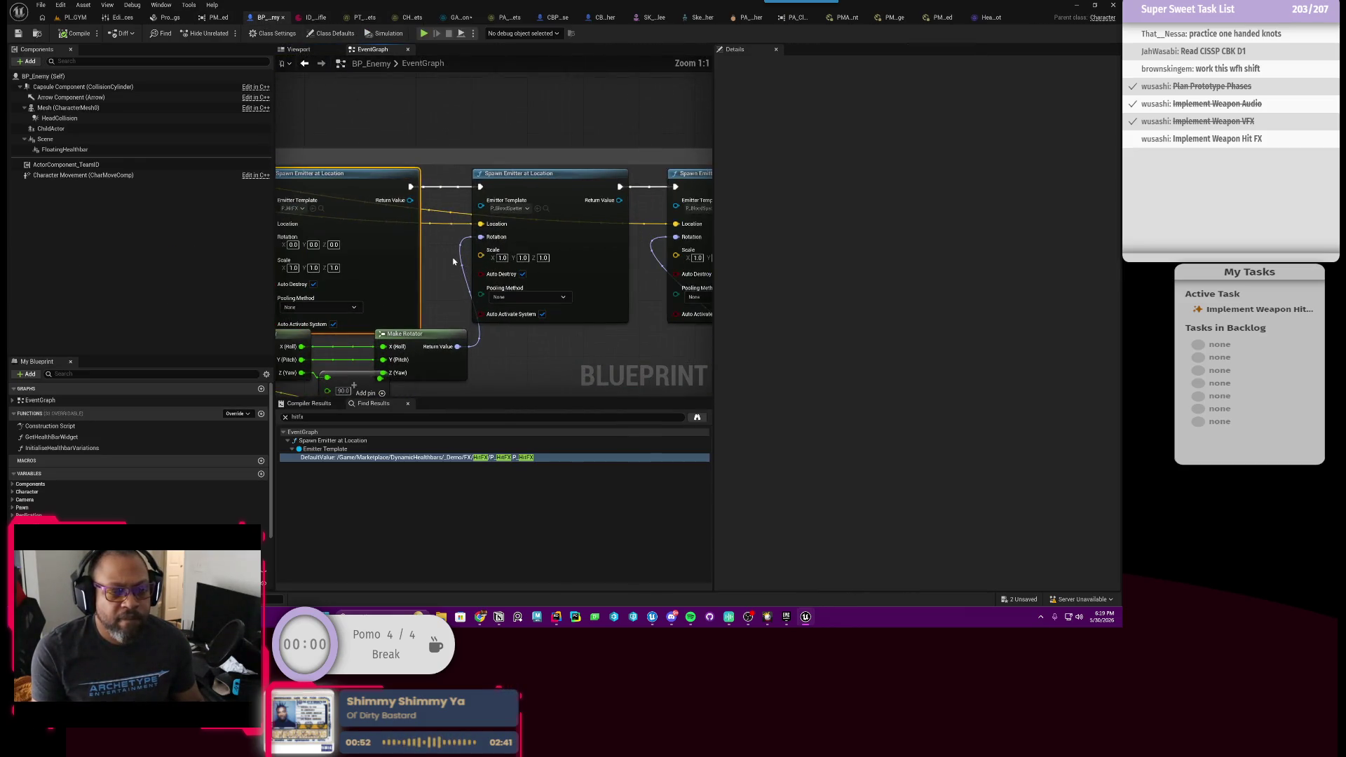
scroll(453, 262, "down", 3)
left_click_drag(348, 269, 592, 251)
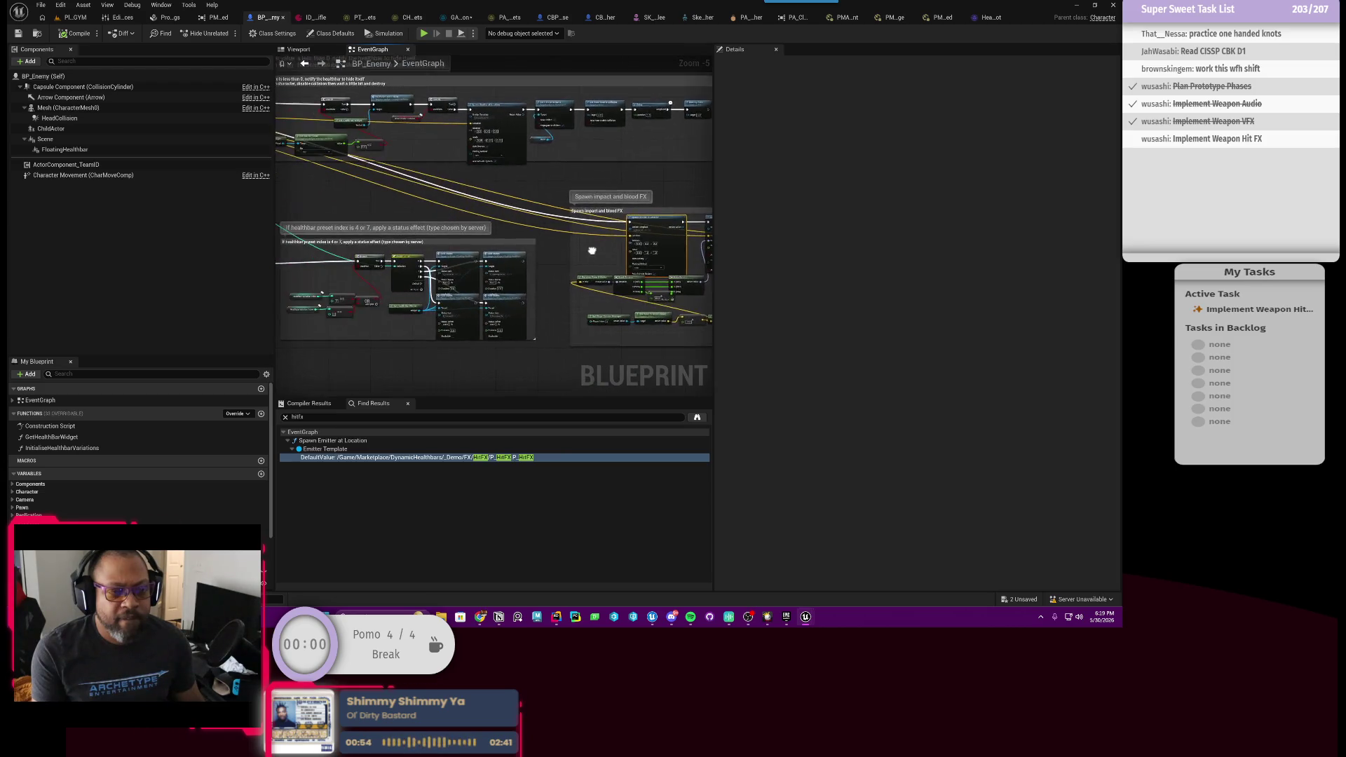
scroll(393, 272, "up", 1)
mouse_move(491, 183)
left_mouse_down()
mouse_move(538, 270)
mouse_move(550, 212)
left_mouse_up()
scroll(461, 242, "up", 4)
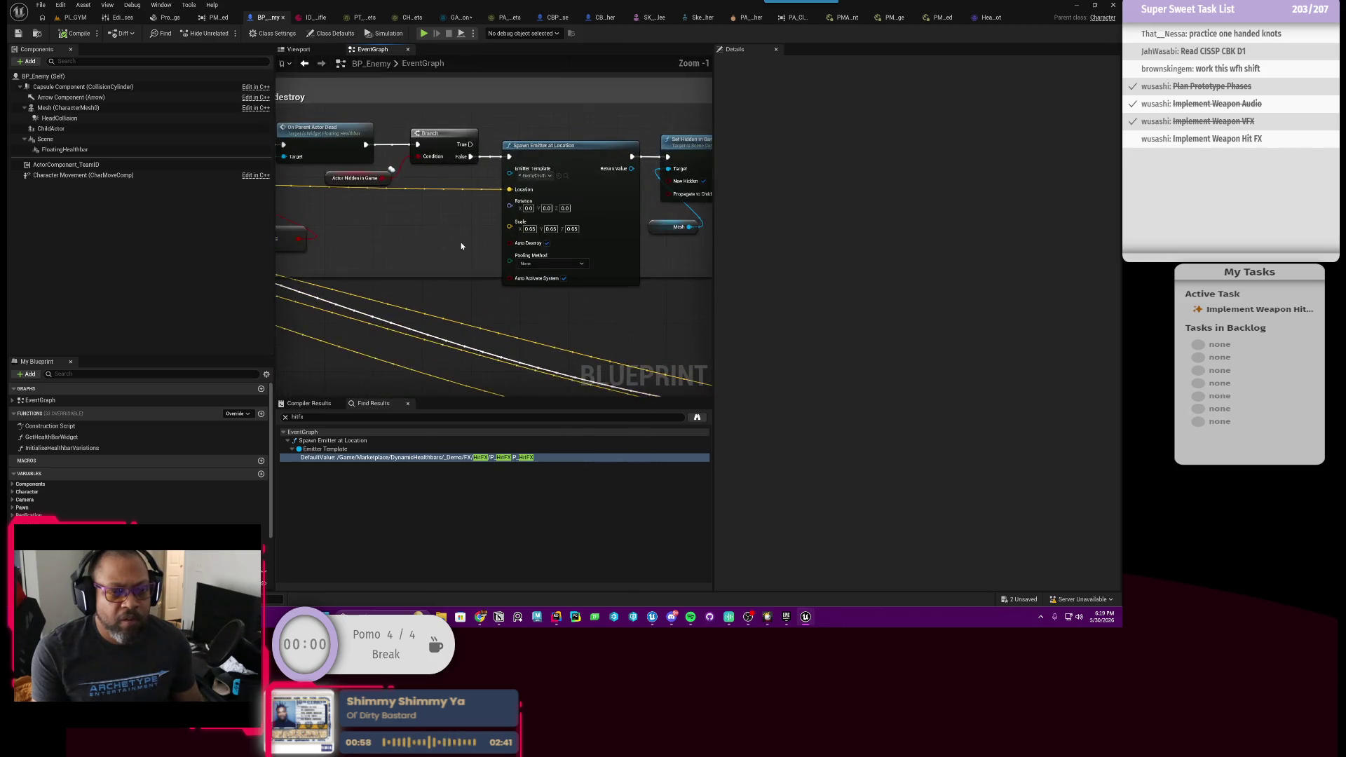
scroll(472, 235, "down", 4)
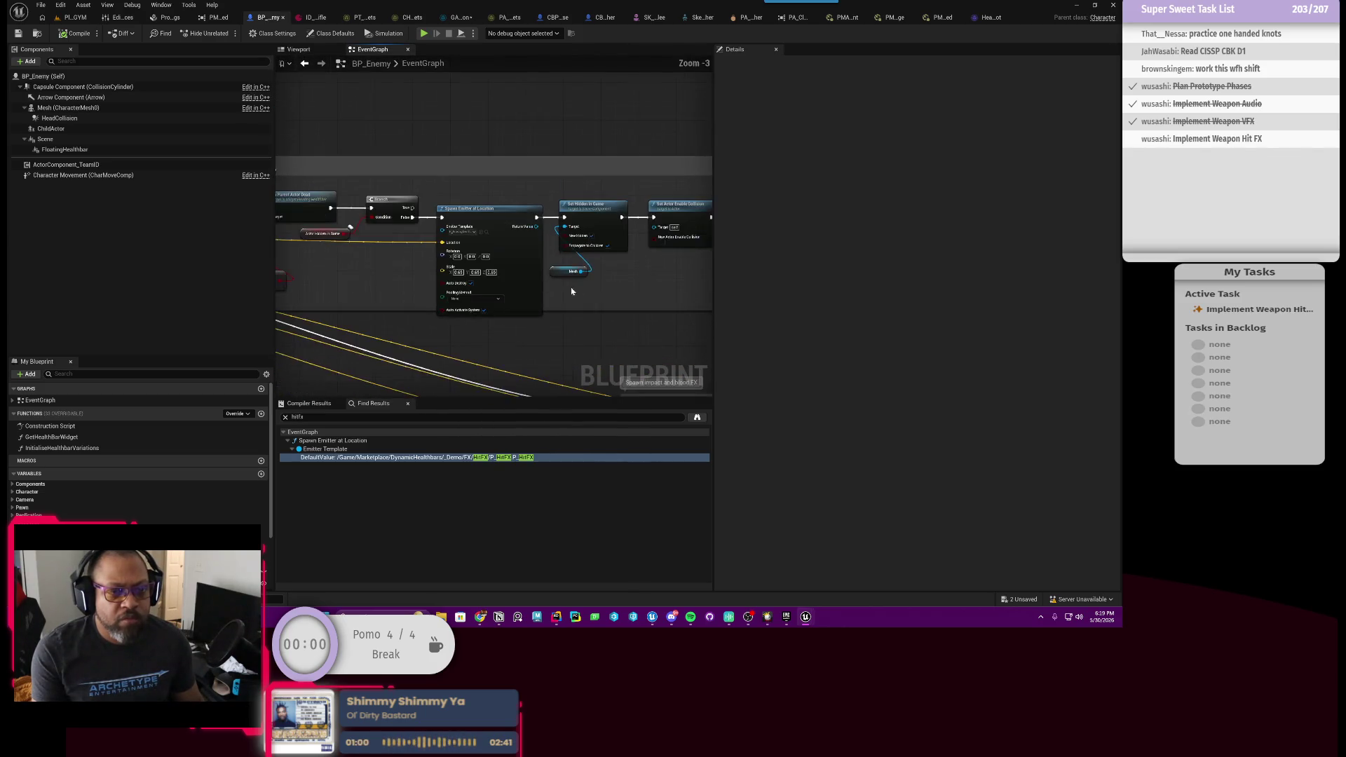
left_click_drag(571, 286, 364, 286)
scroll(455, 236, "up", 3)
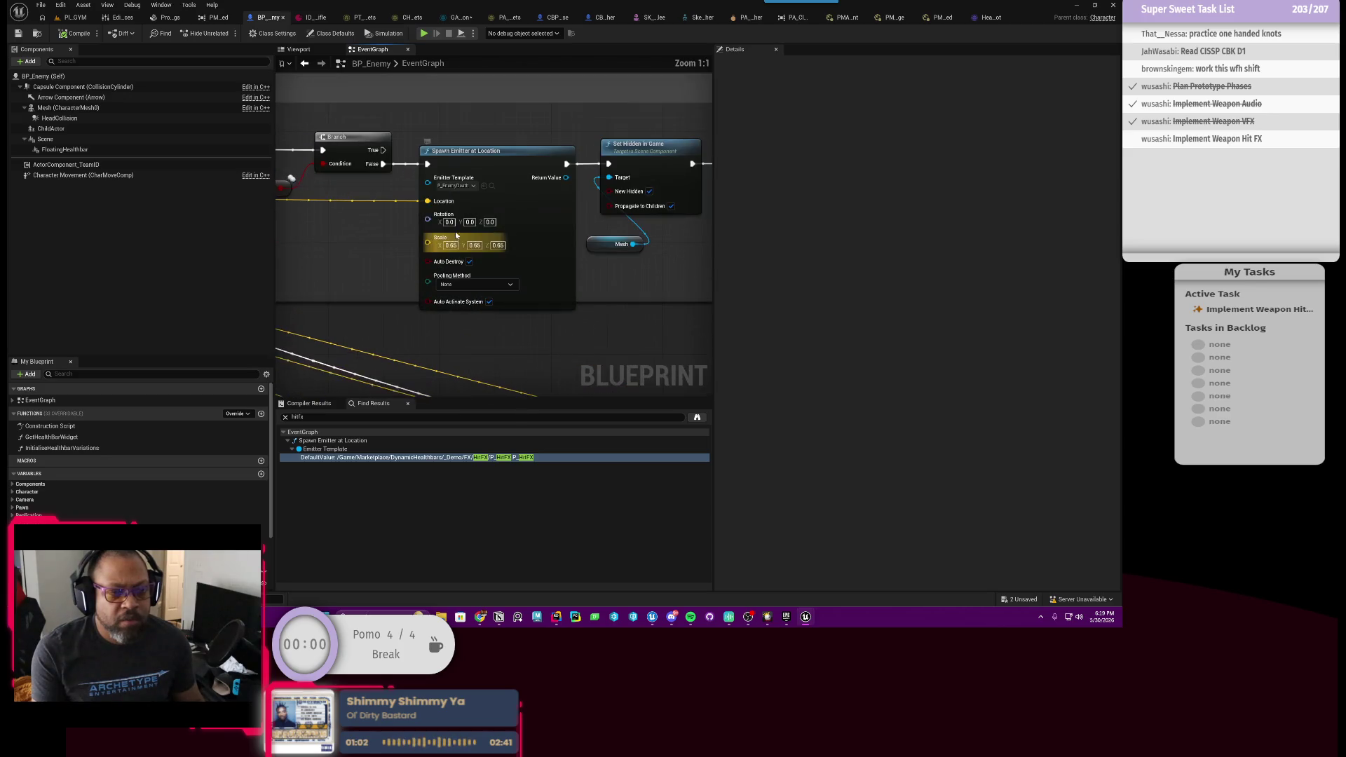
left_click_drag(515, 292, 608, 266)
Inspect the hit-FX Spawn Emitter's template list and close it unchanged.
left_click(464, 202)
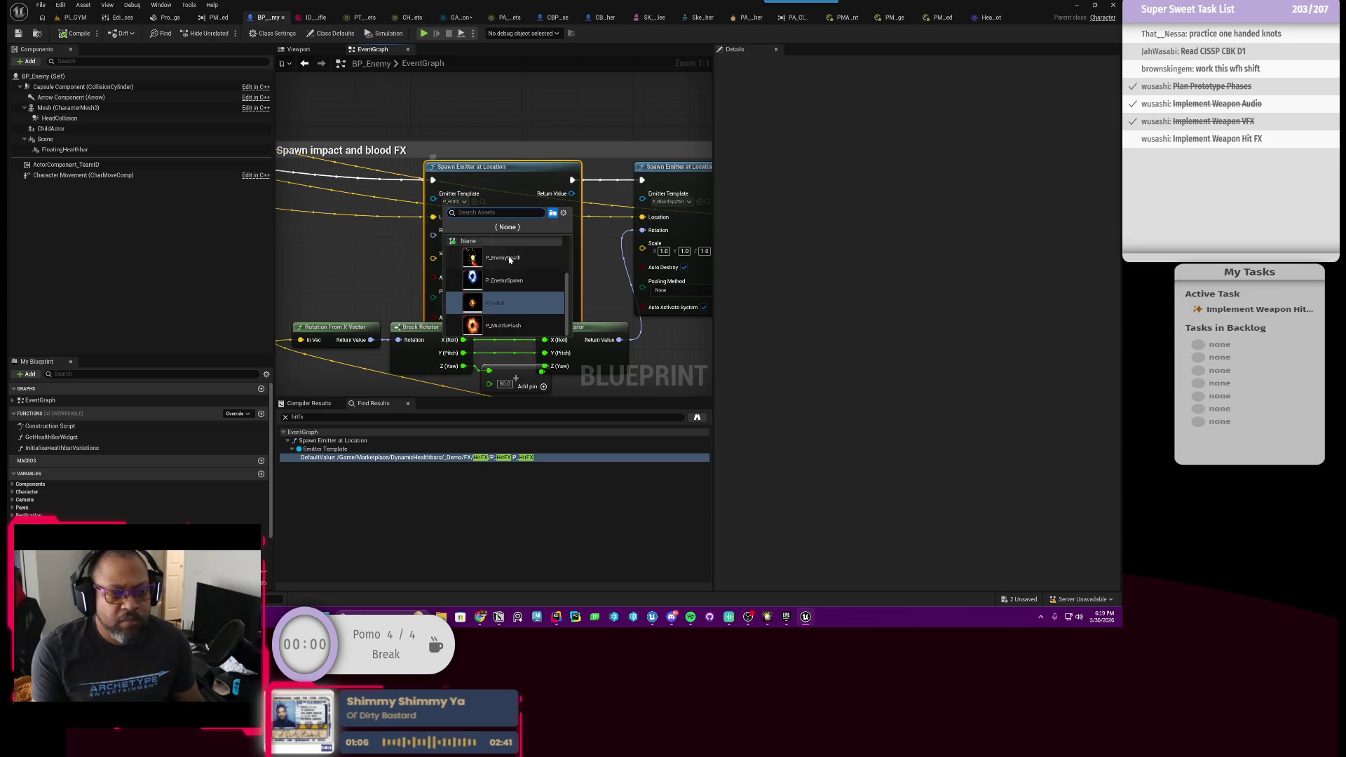
scroll(535, 305, "up", 2)
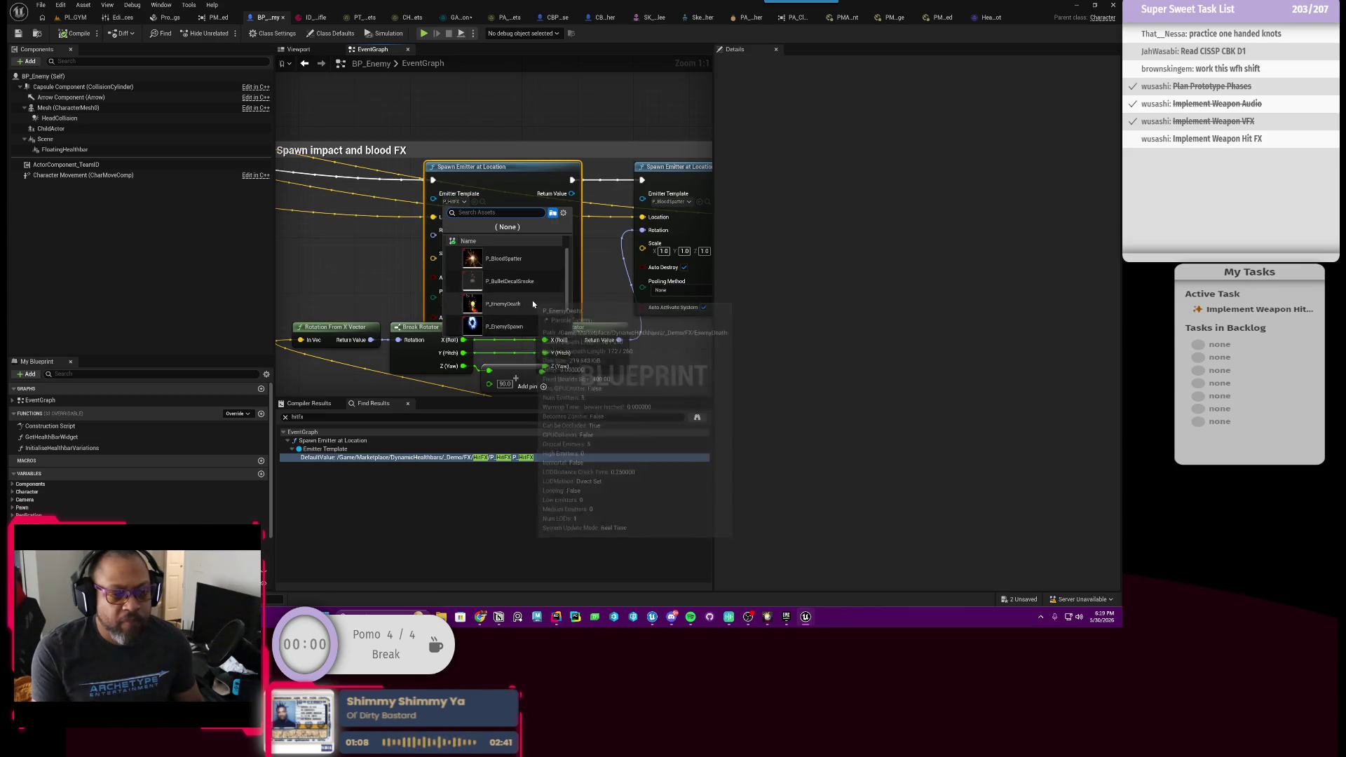
mouse_move(530, 285)
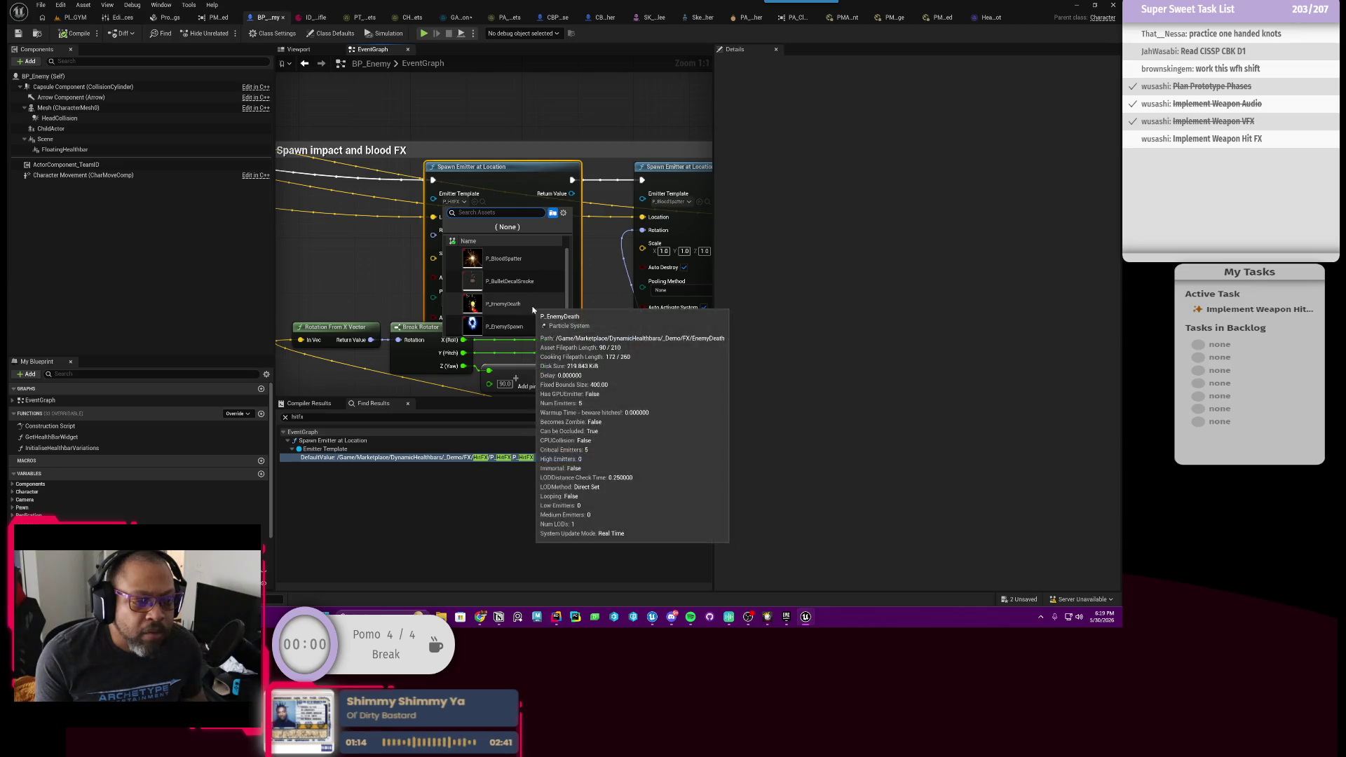
scroll(530, 302, "down", 1)
scroll(508, 302, "down", 2)
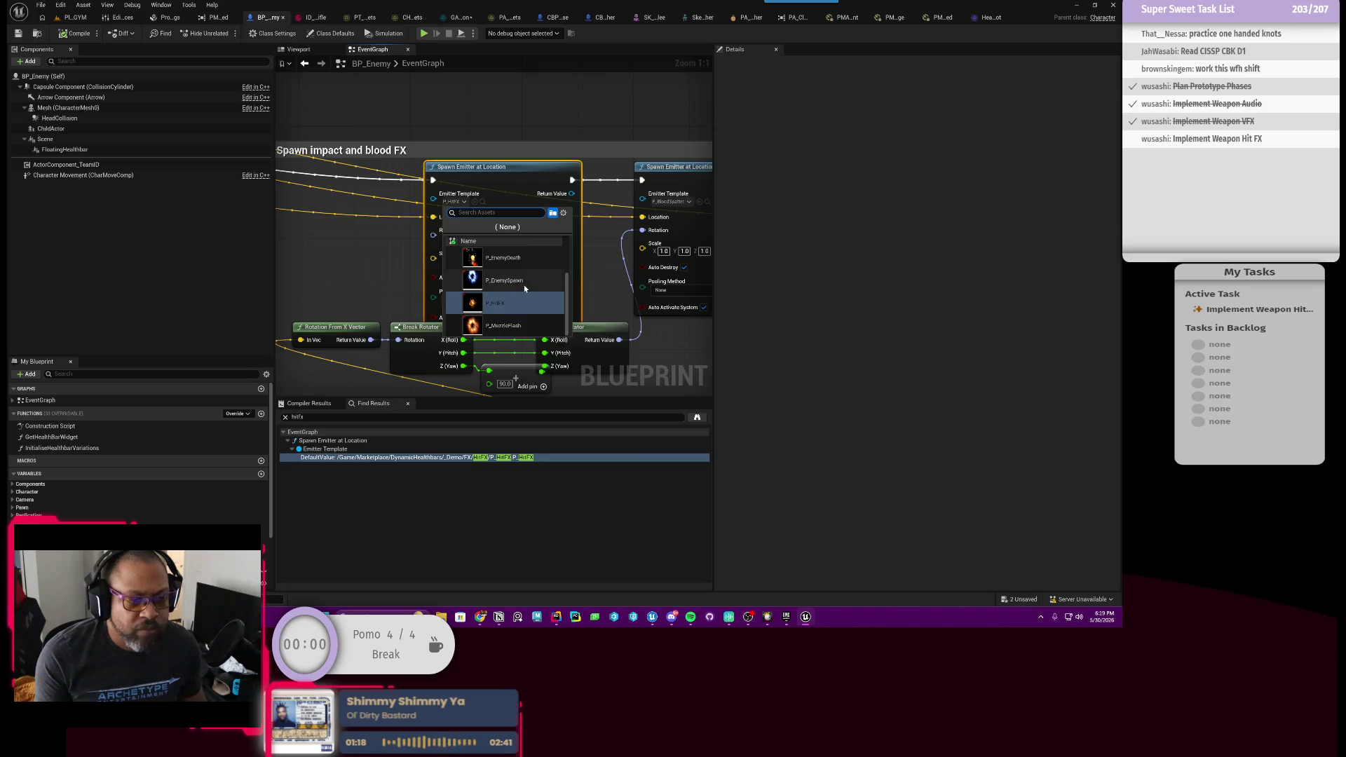
key("Escape")
Pan to the healthbar comments and open the Content Drawer at the FPWeapon folder.
scroll(466, 234, "down", 4)
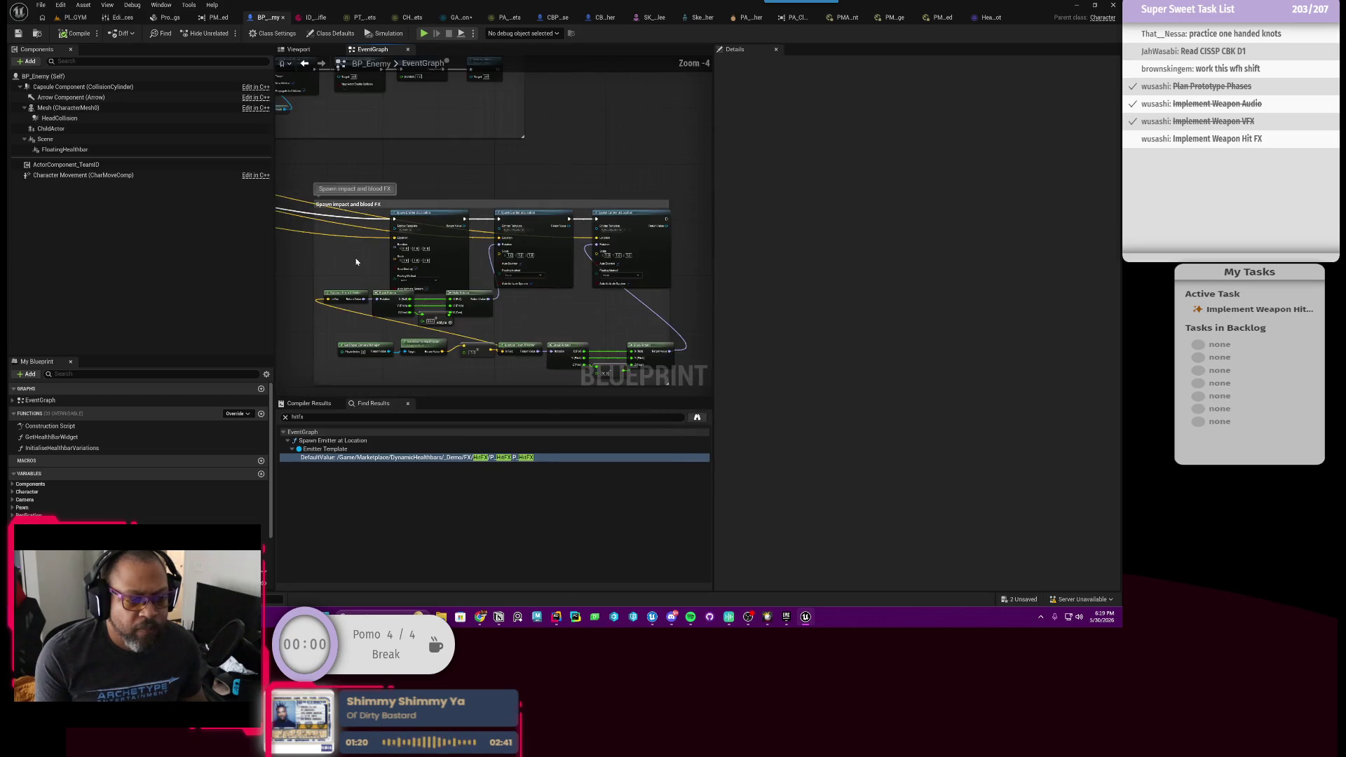
scroll(466, 234, "up", 3)
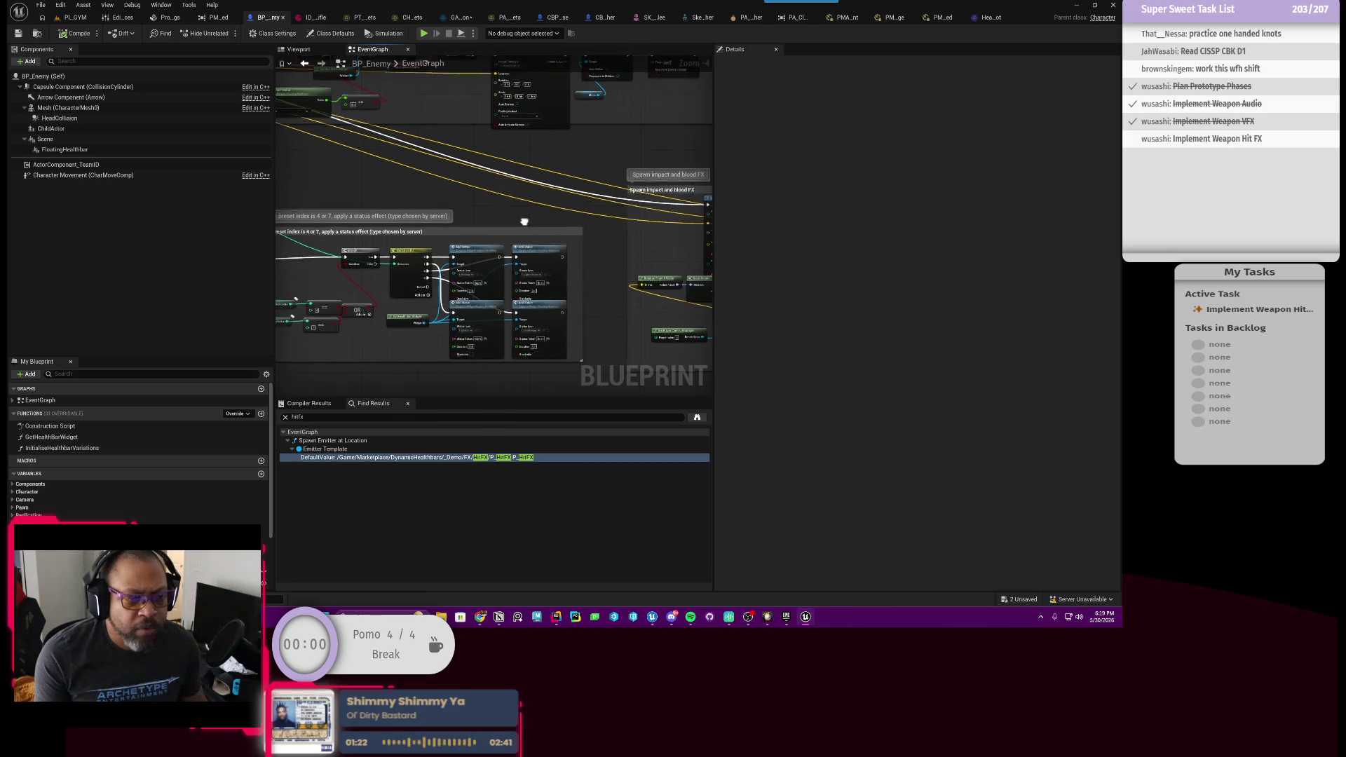
scroll(438, 201, "down", 3)
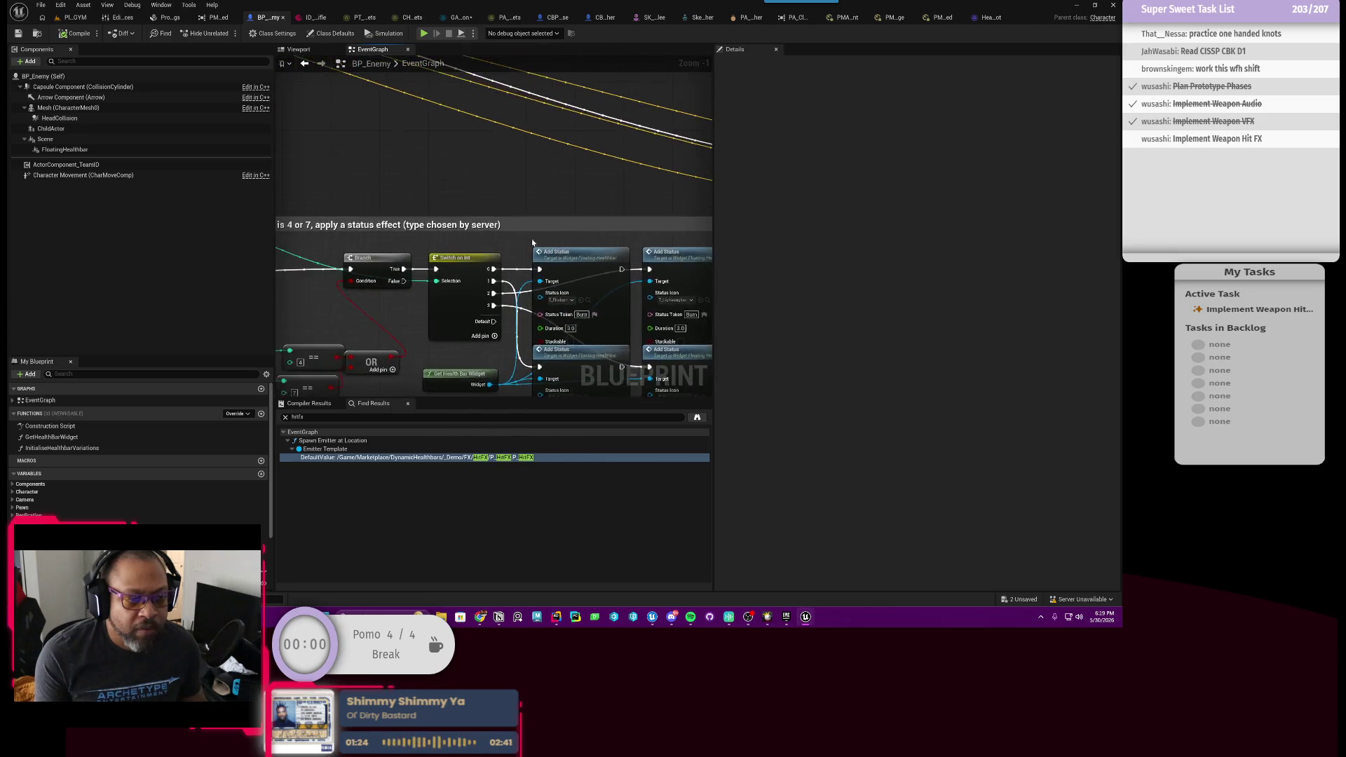
left_click_drag(558, 212, 538, 326)
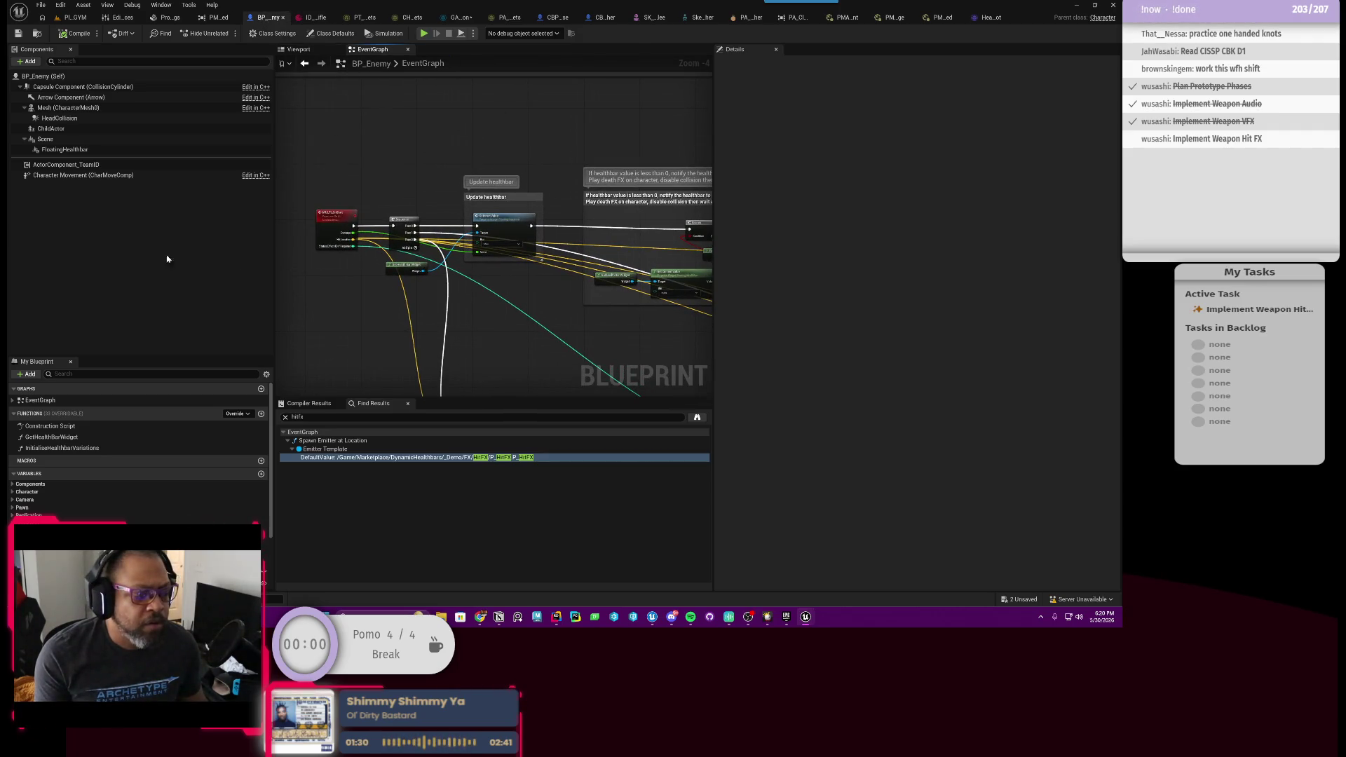
left_click_drag(467, 308, 426, 240)
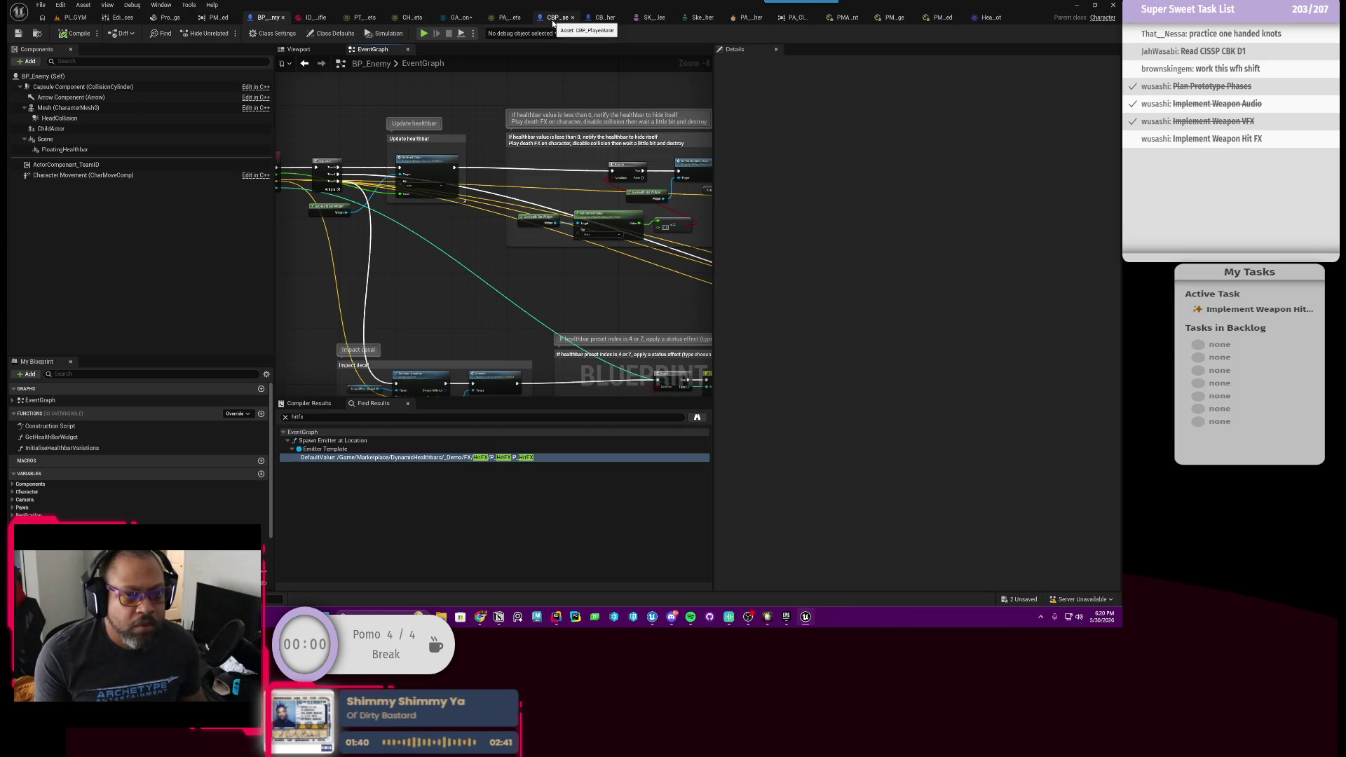
left_click_drag(521, 171, 485, 186)
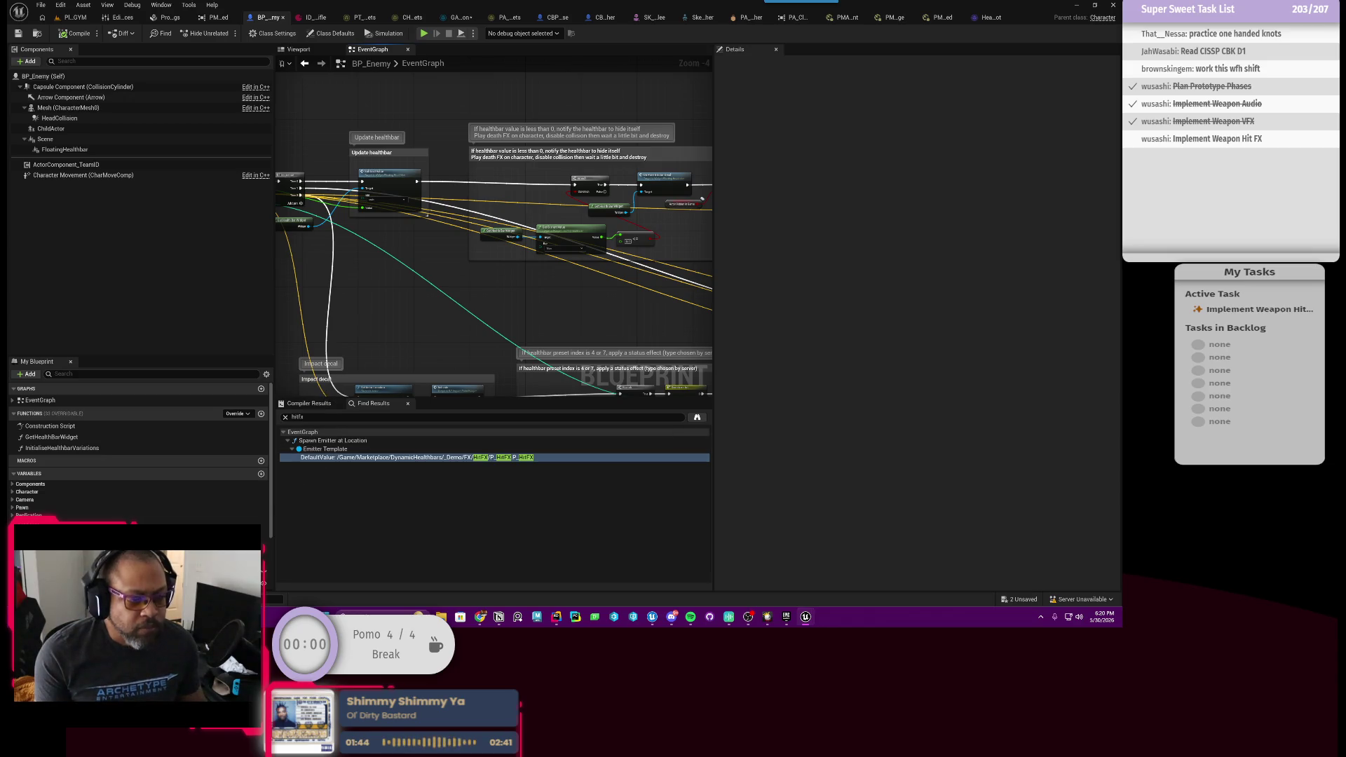
key("ctrl+space")
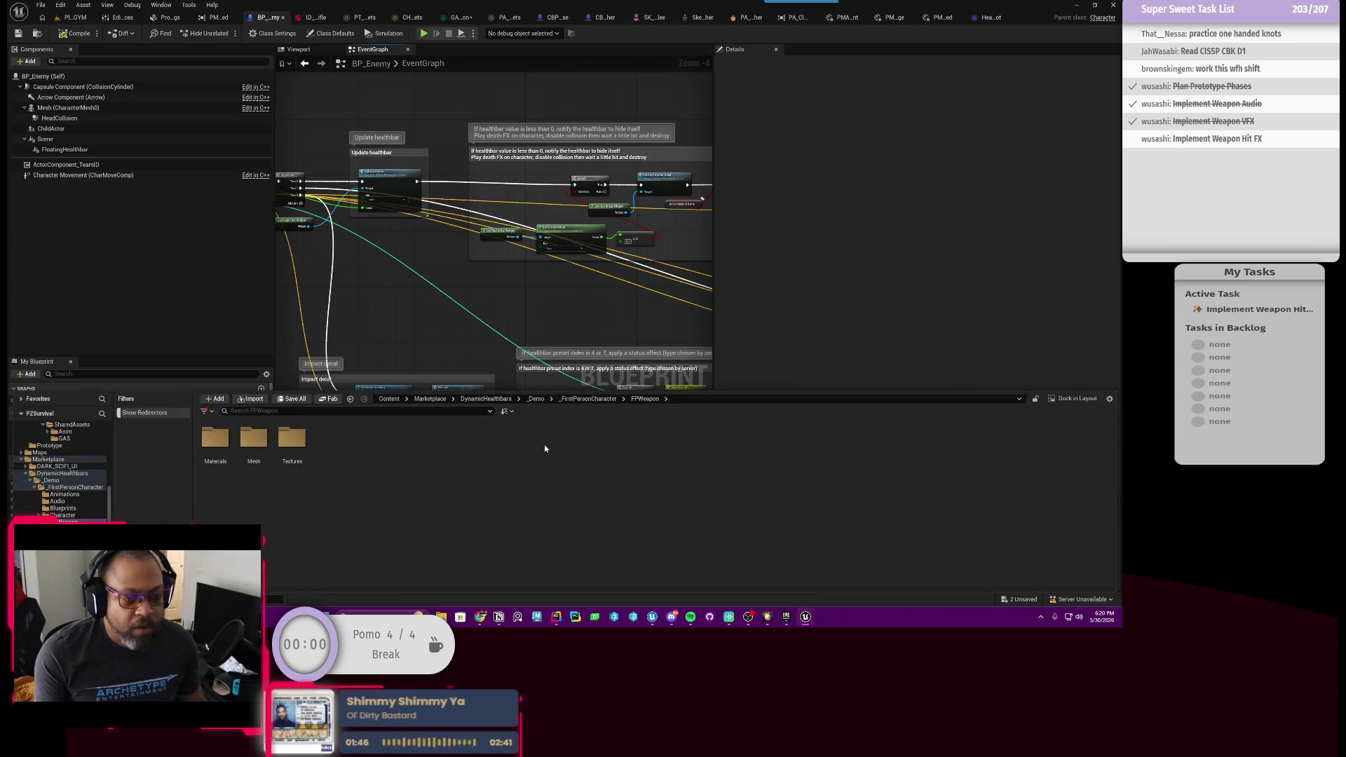
Browse the FPWeapon Materials and Textures folders and the Meshes folder.
left_click(592, 399)
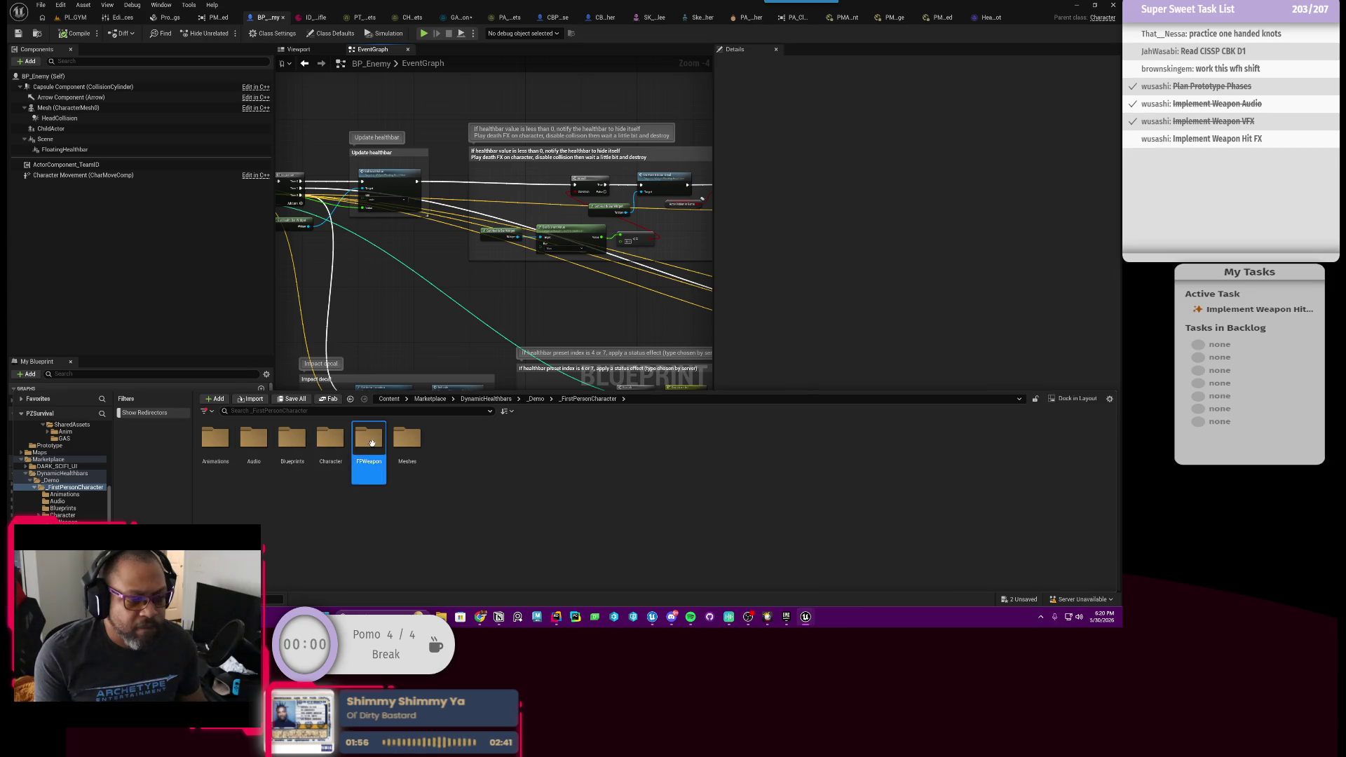
double_click(372, 443)
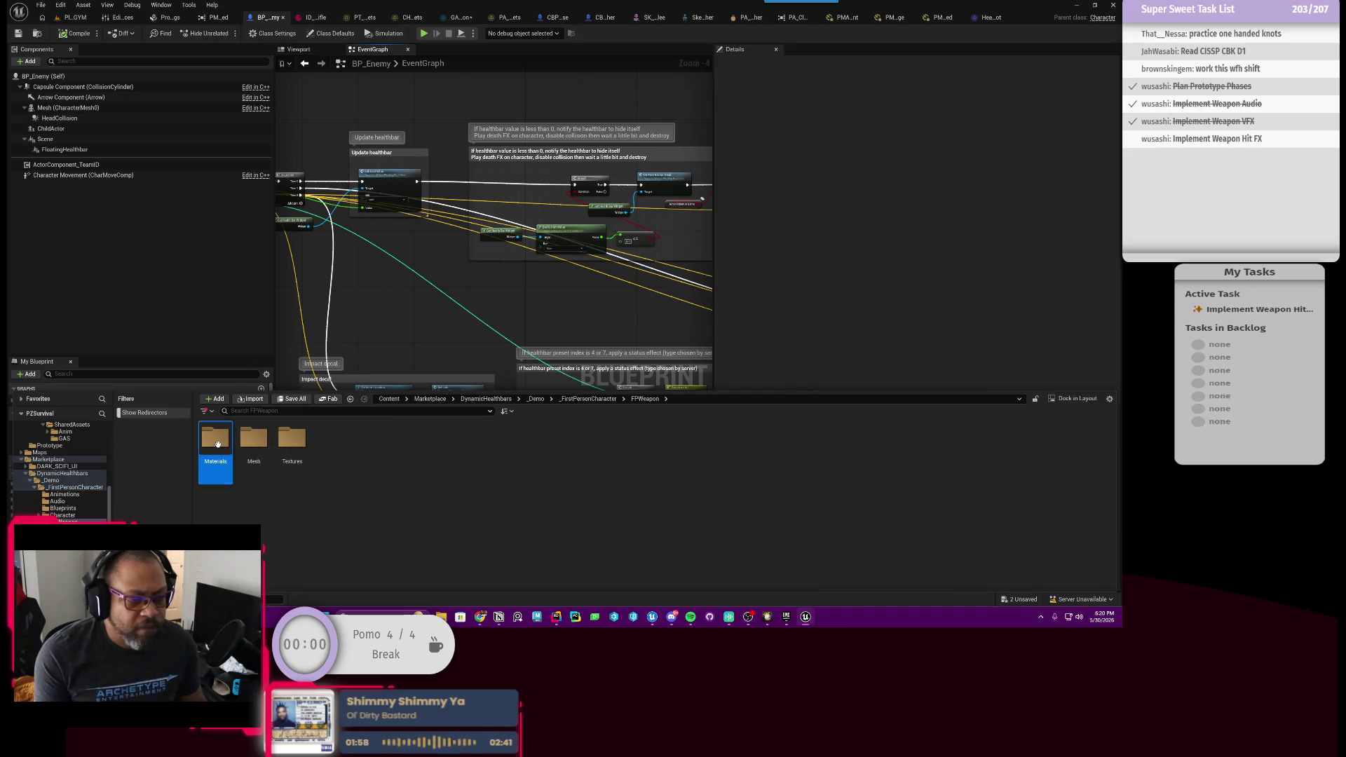
double_click(215, 441)
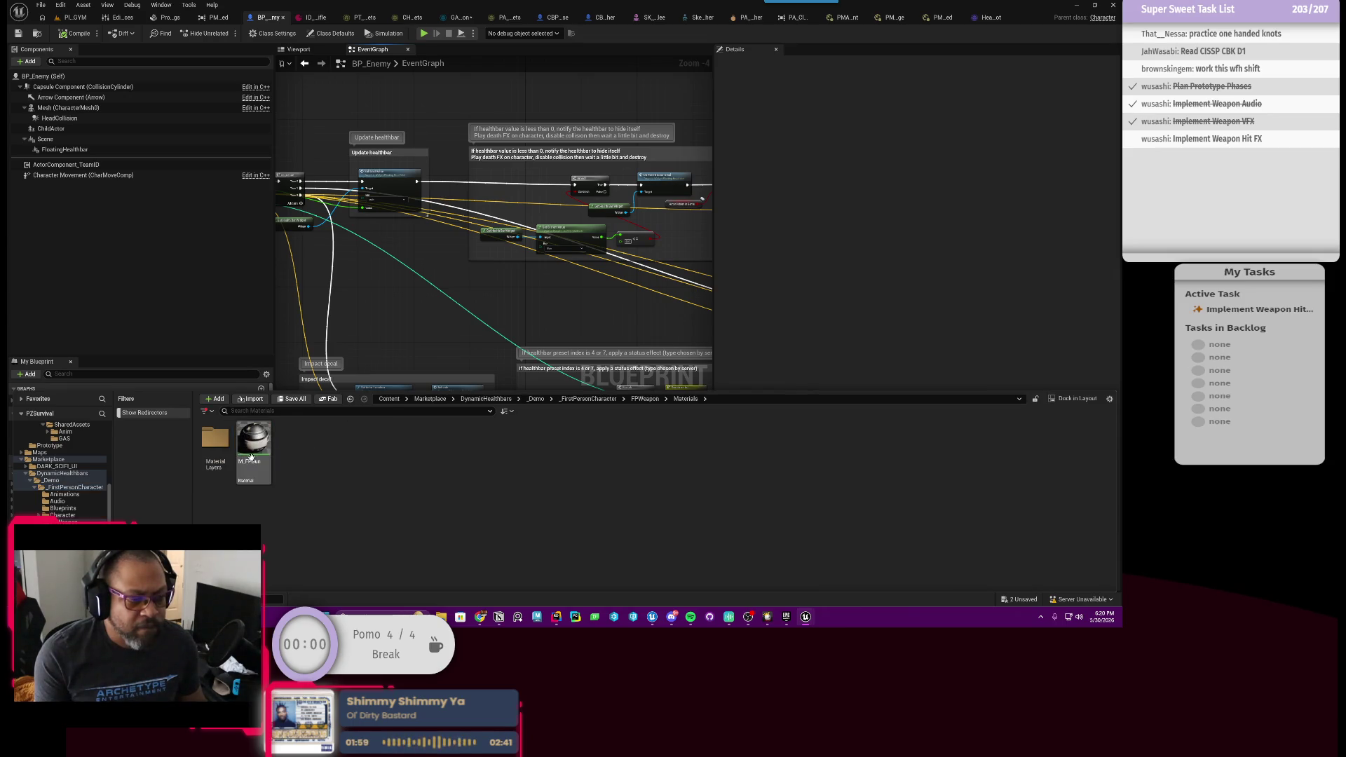
left_click(646, 399)
double_click(297, 443)
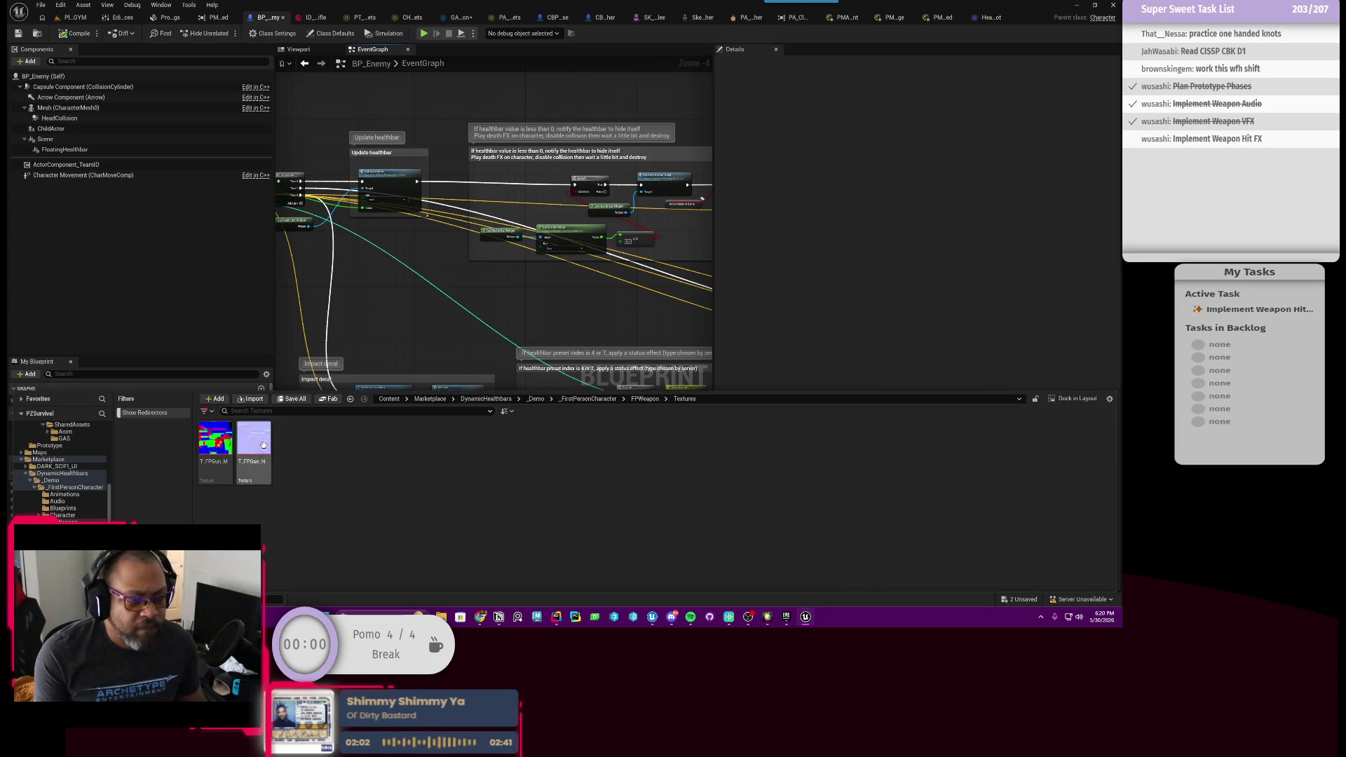
left_click(575, 399)
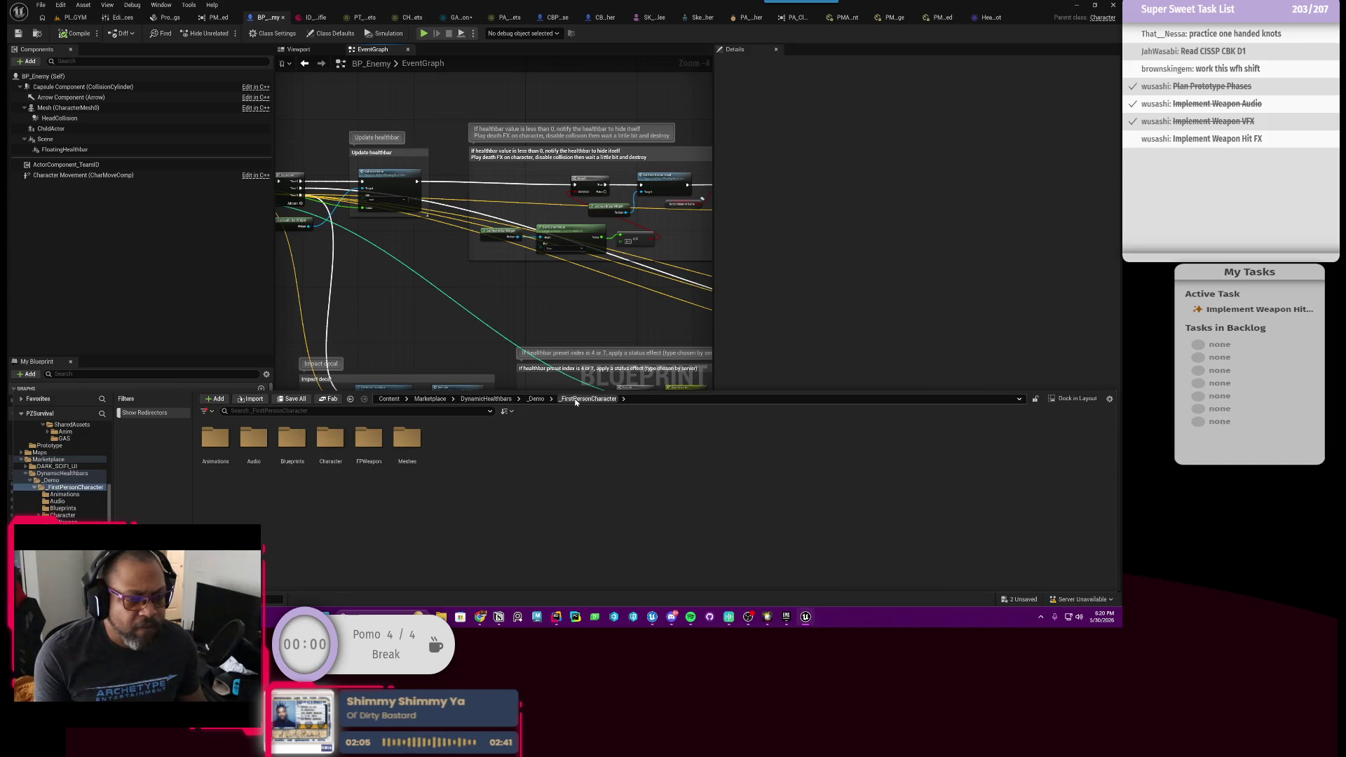
double_click(421, 456)
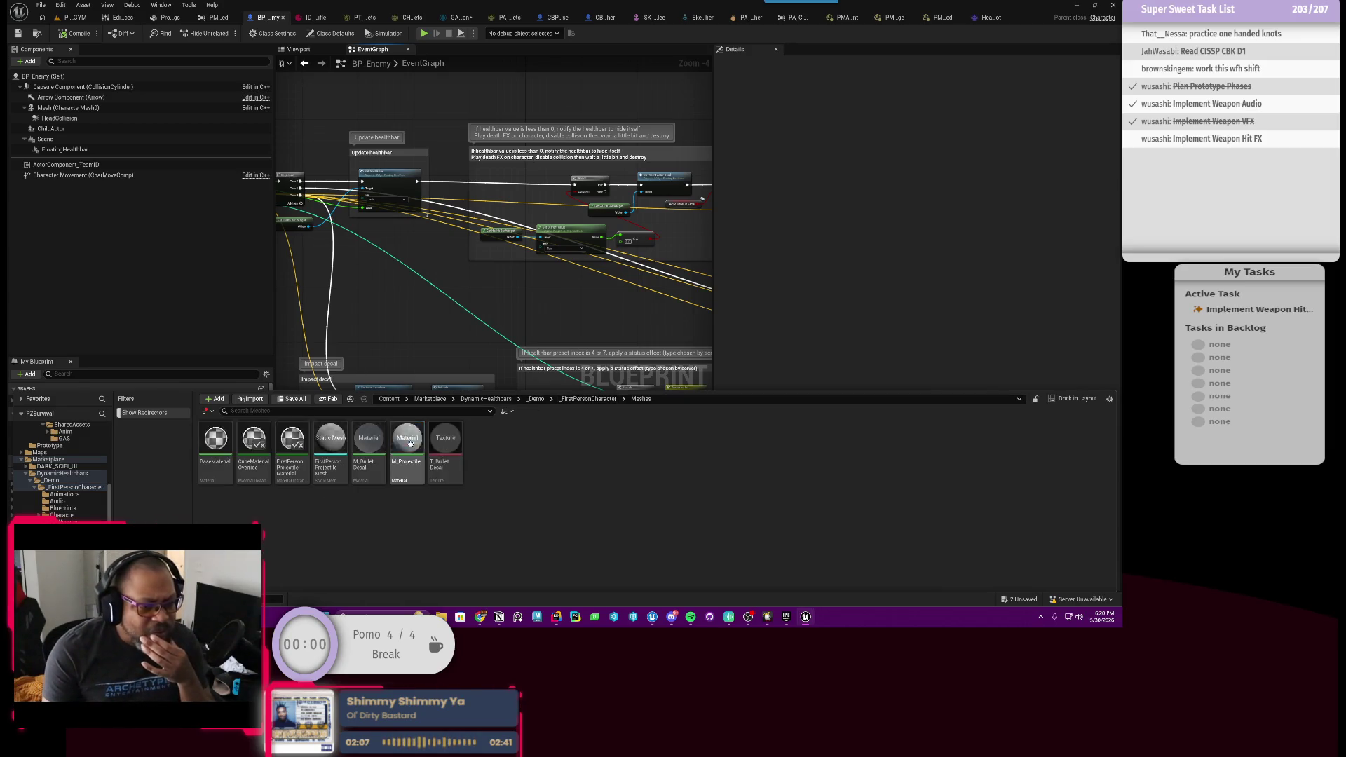
Move up to DynamicHealthbars, peek at its Textures, then open the demo content.
left_click(608, 400)
left_click(486, 399)
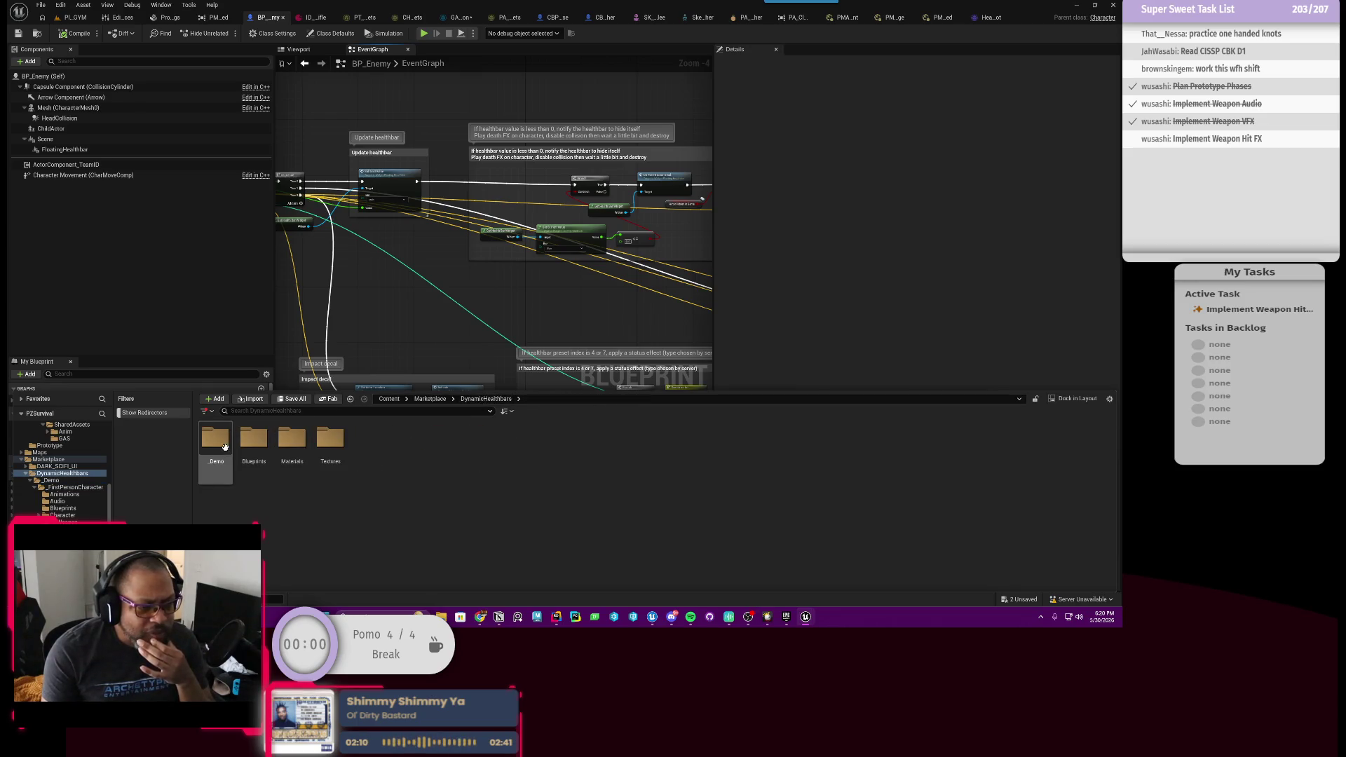
left_click(298, 444)
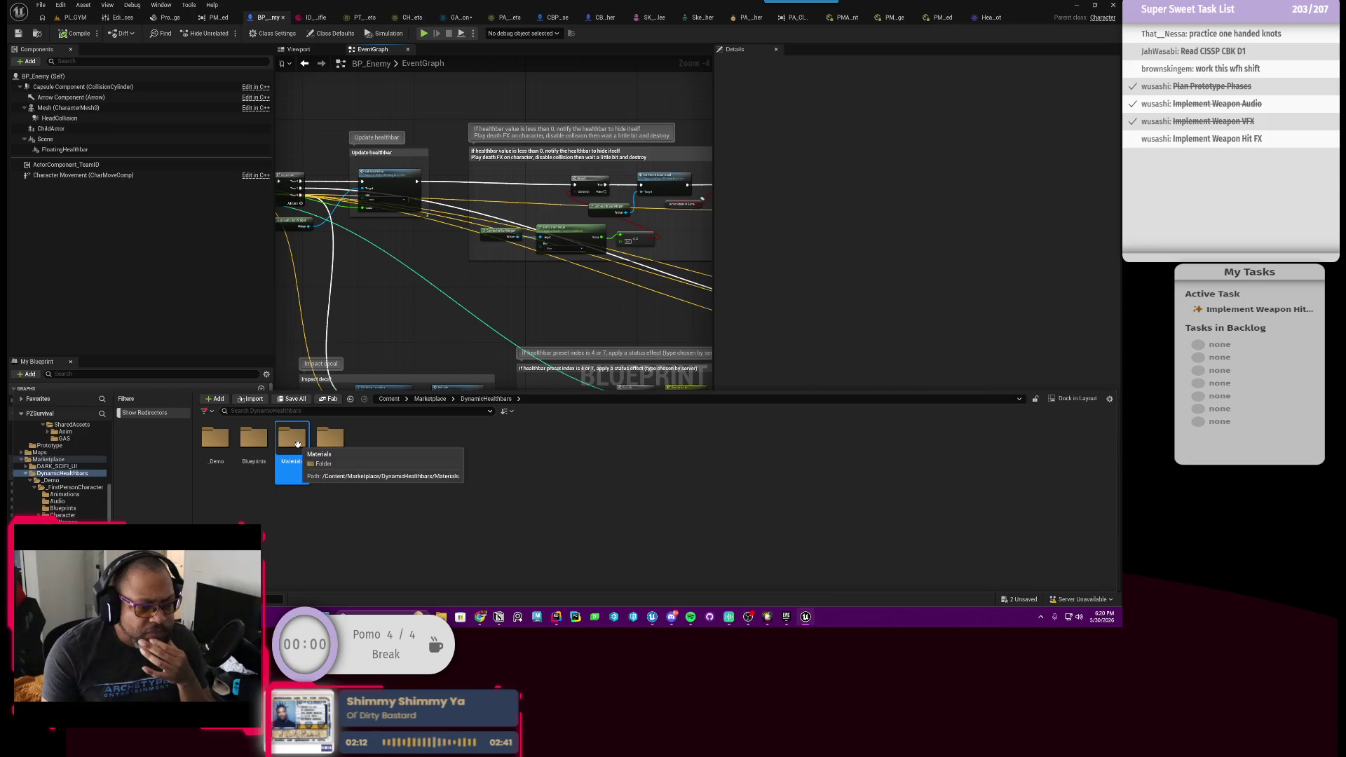
double_click(330, 438)
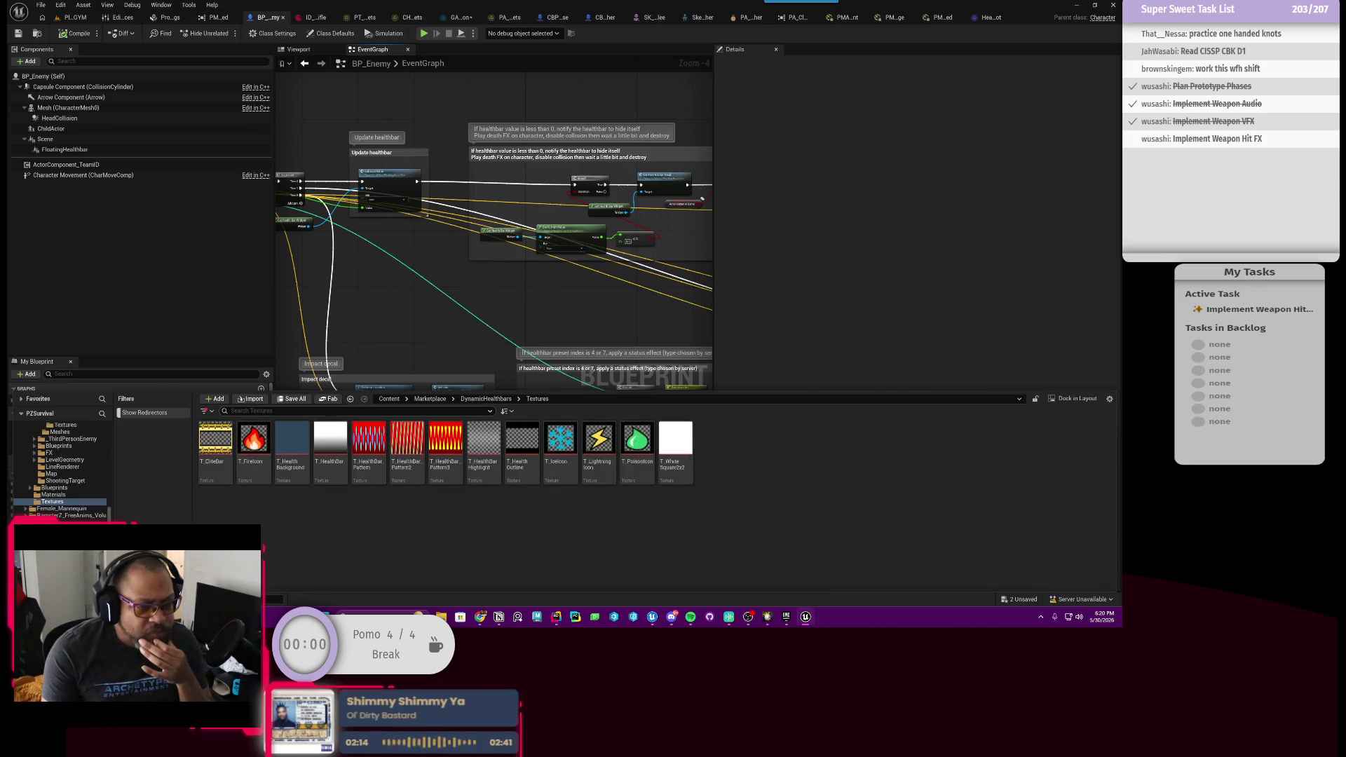
left_click(430, 399)
left_click(249, 449)
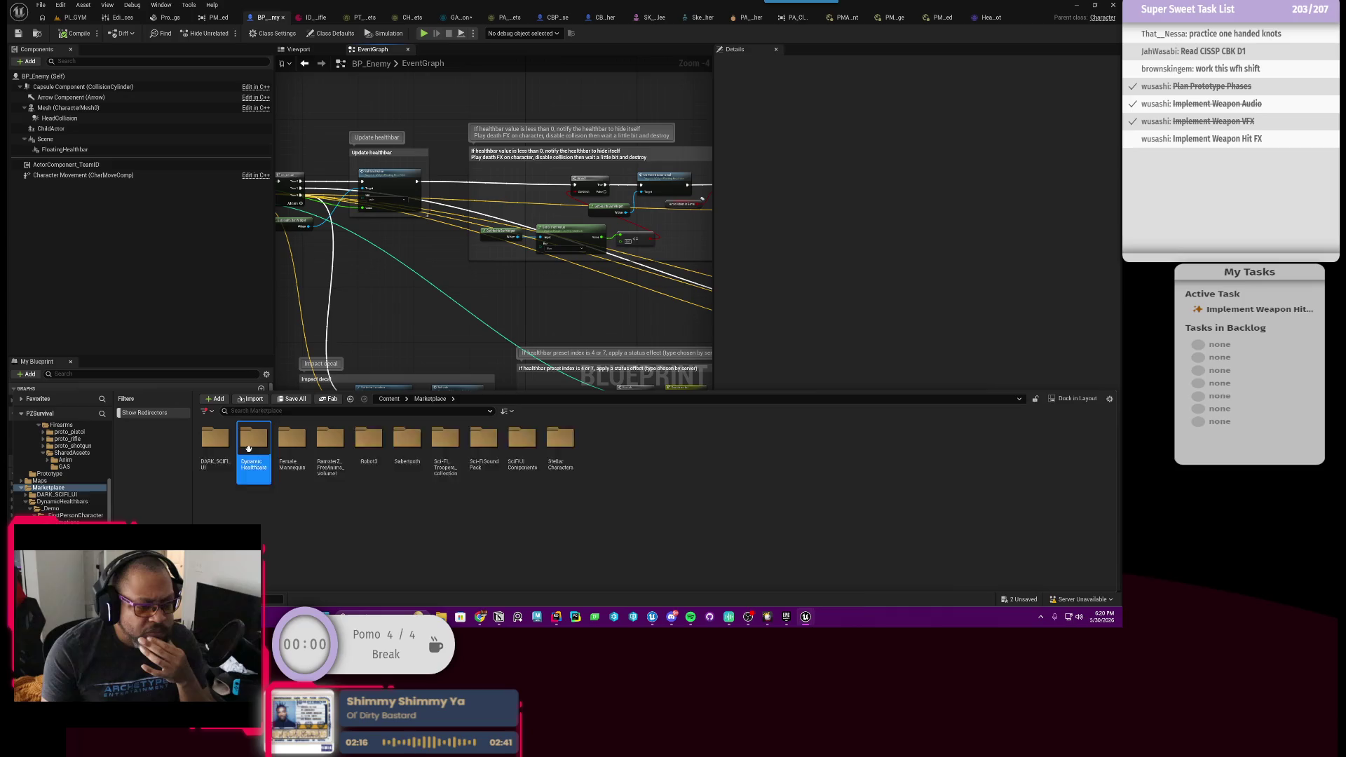
double_click(248, 448)
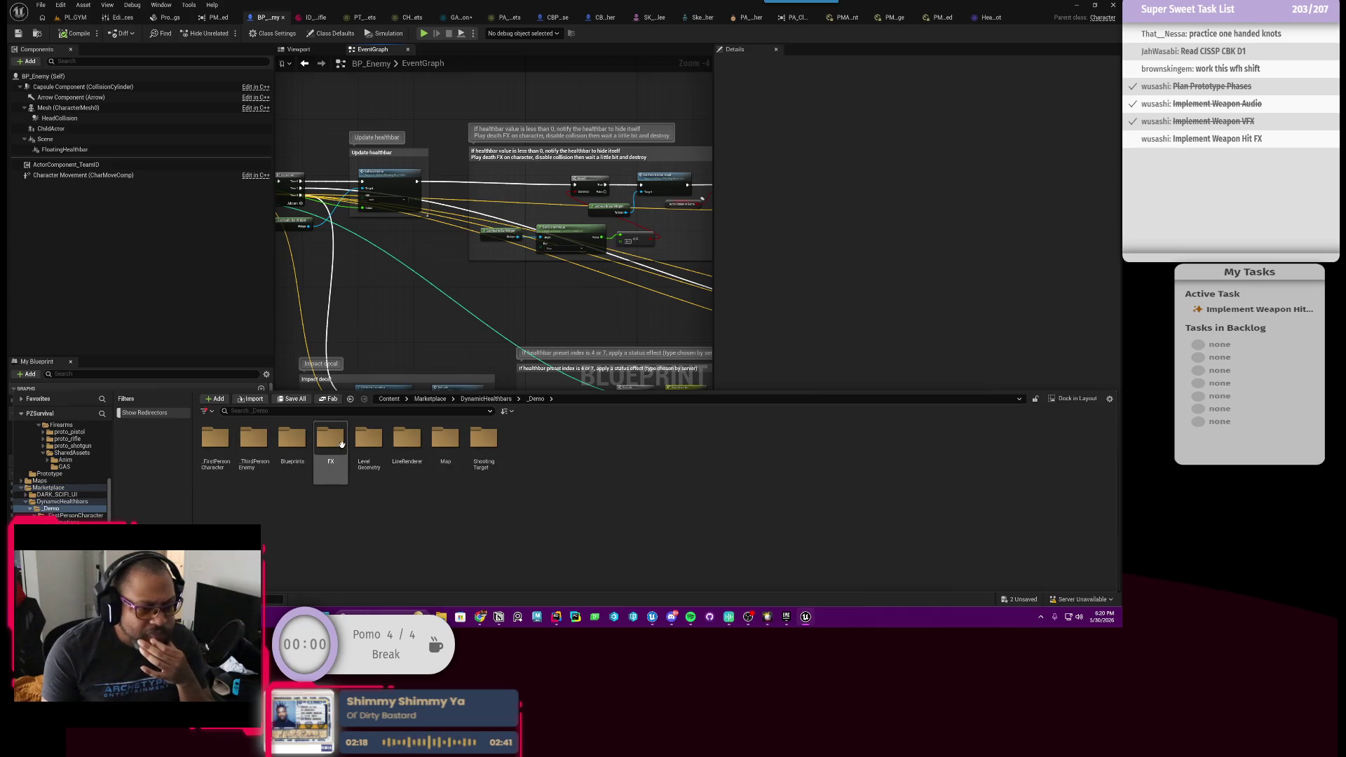
Open the FX folder and its HitFX subfolder to look for hit effects.
double_click(331, 441)
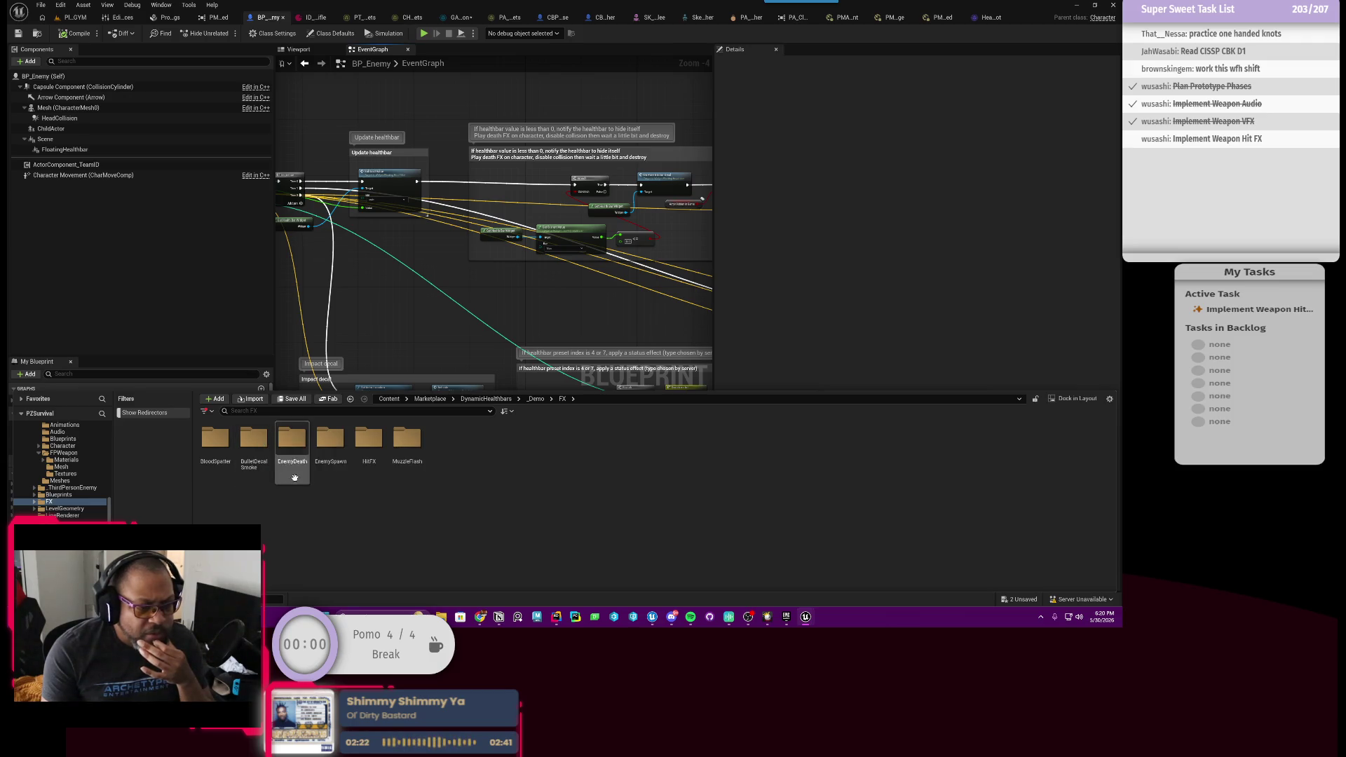
double_click(379, 452)
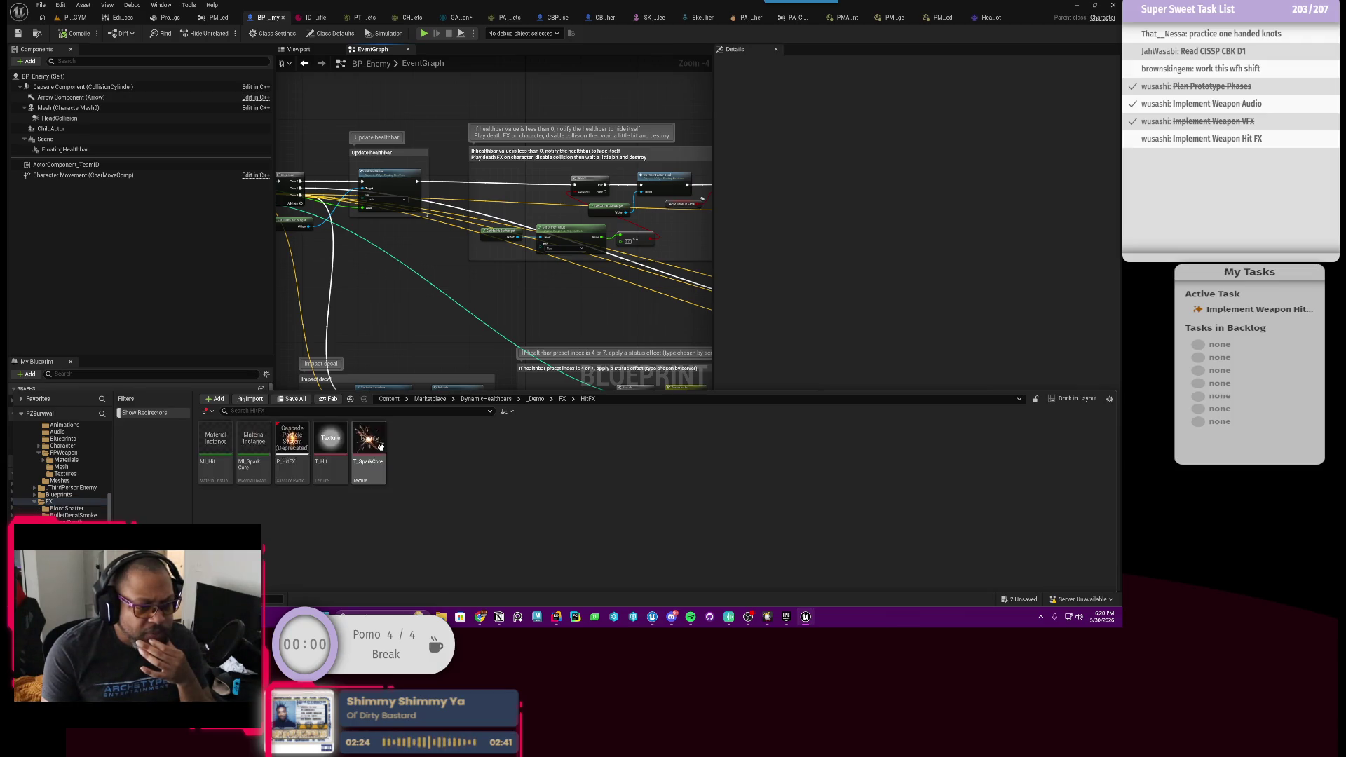
left_click(554, 399)
left_click(563, 399)
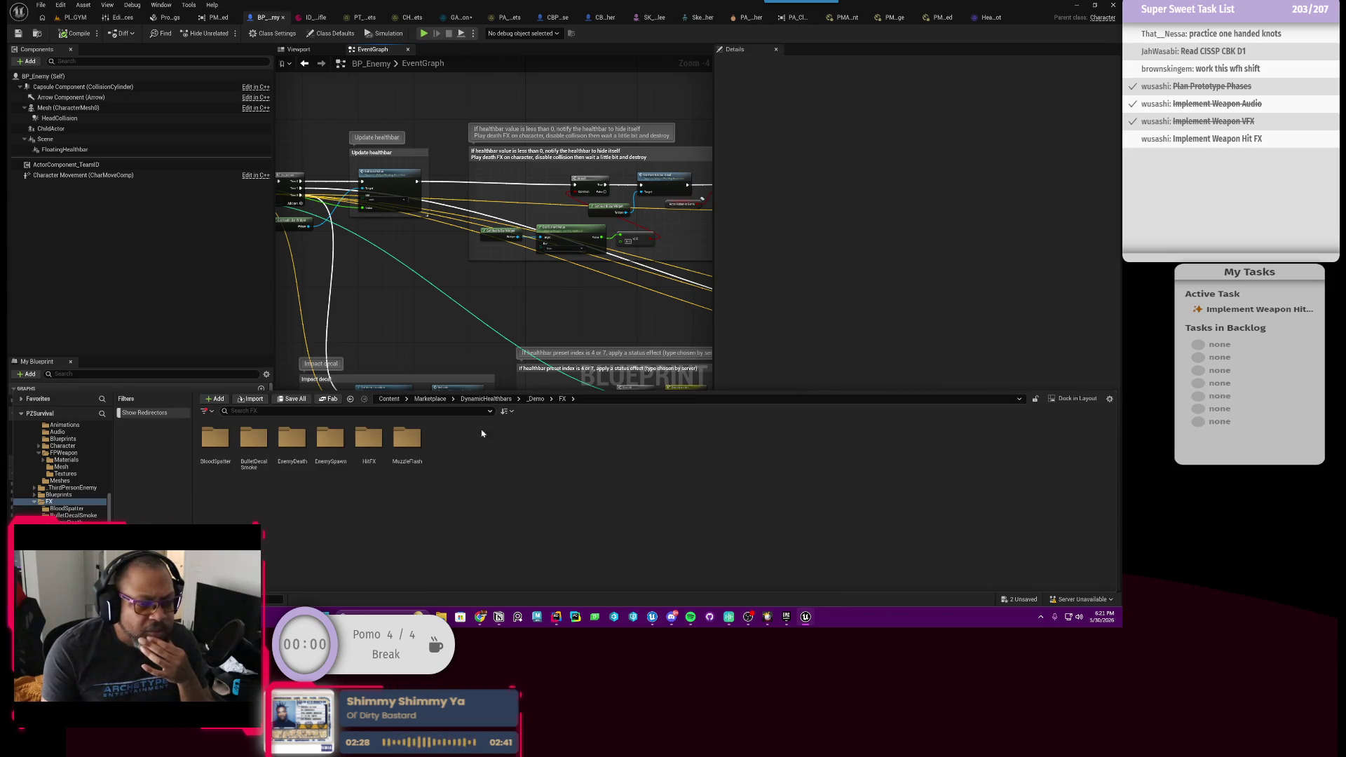
Inspect the EnemySpawn, BulletDecalSmoke and EnemyDeath effect folders, then go up to _Demo.
left_click(326, 445)
double_click(326, 445)
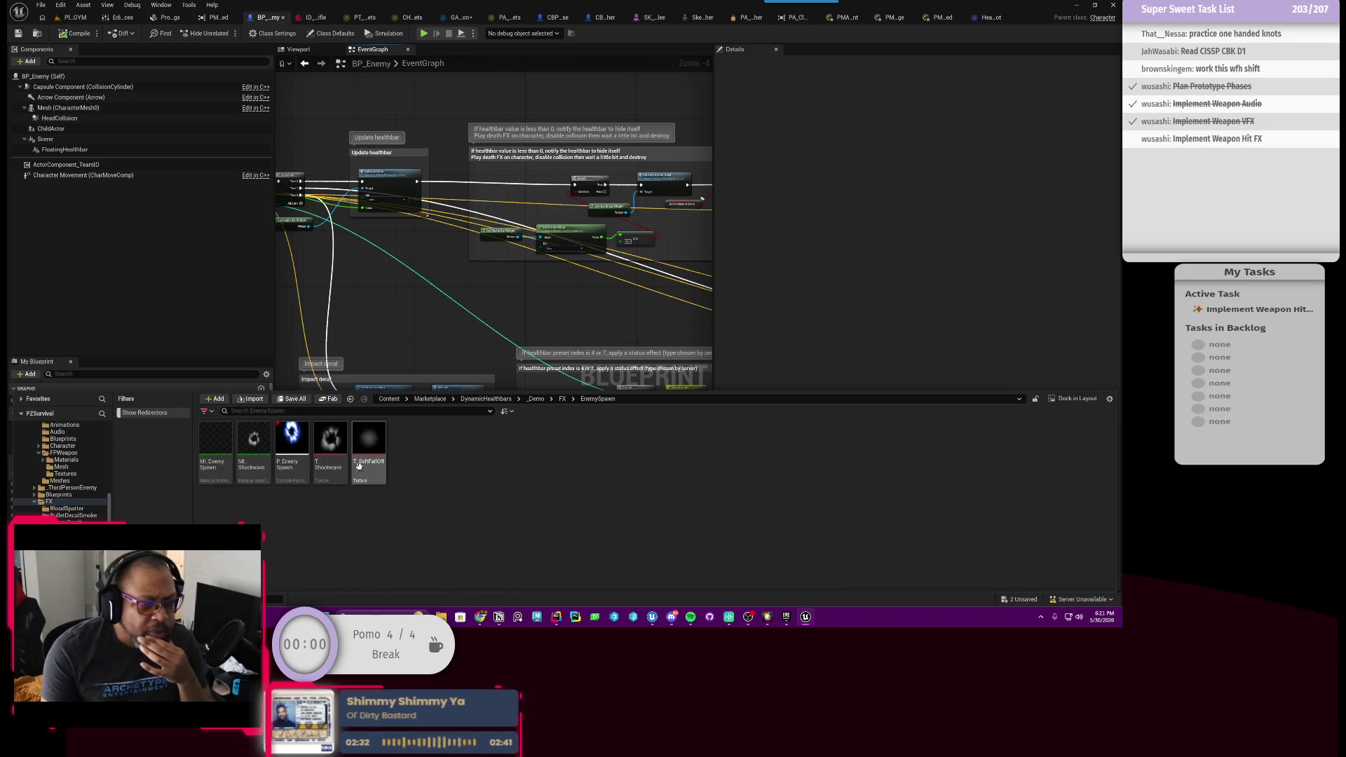
left_click(563, 399)
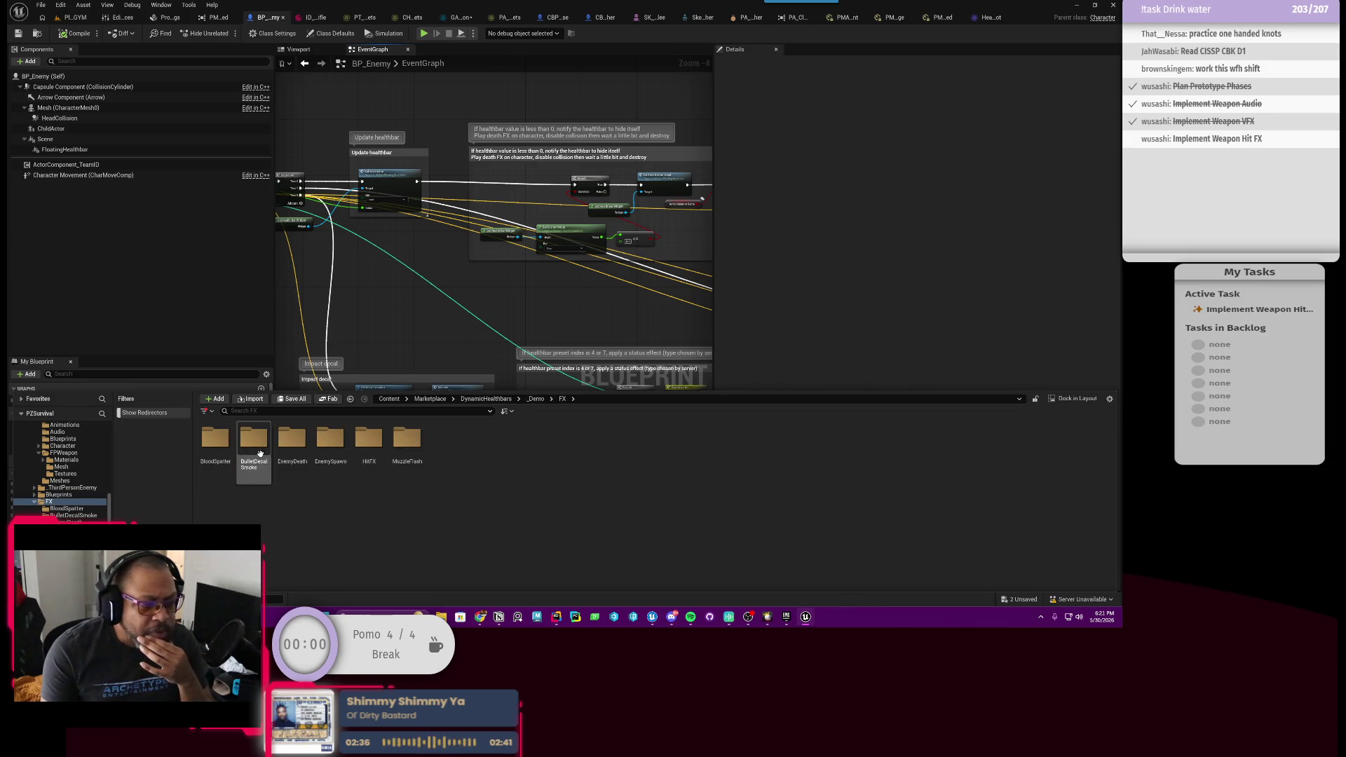
double_click(254, 442)
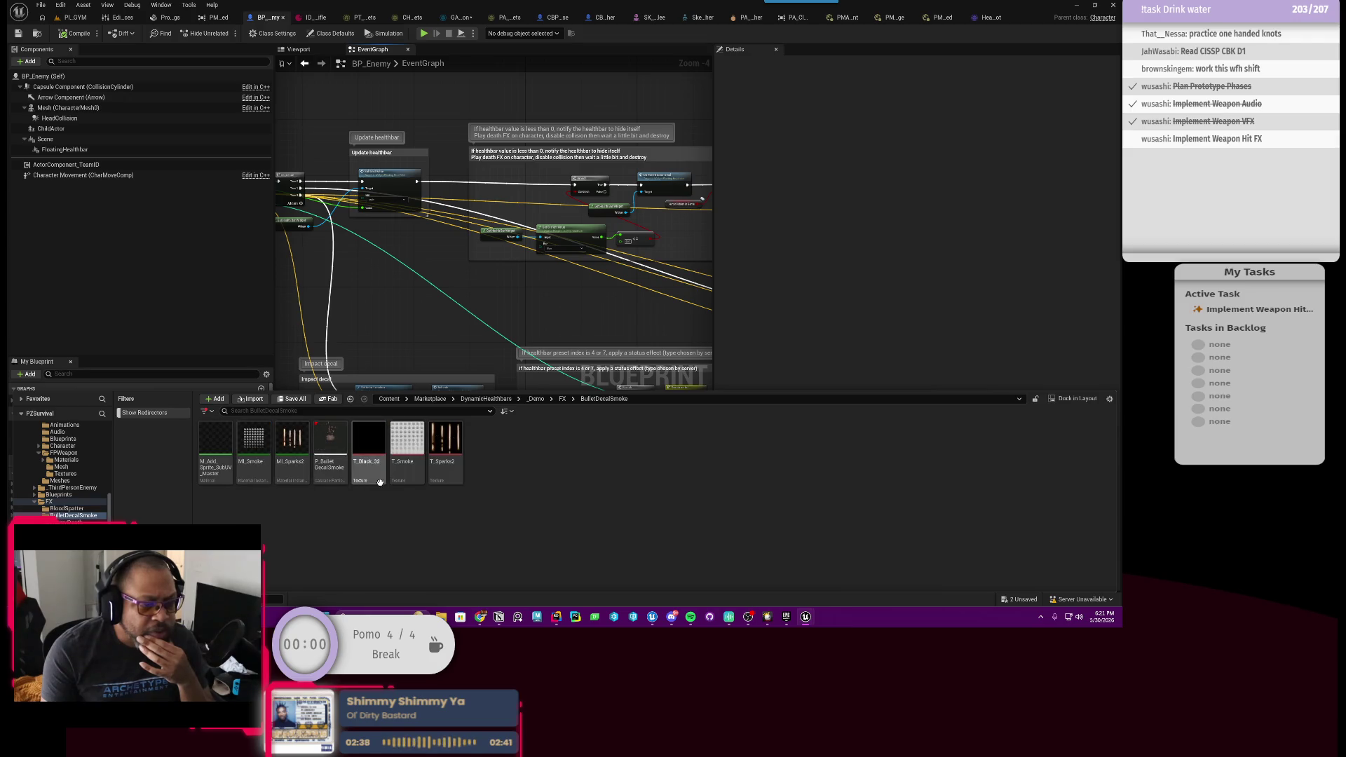
left_click(563, 399)
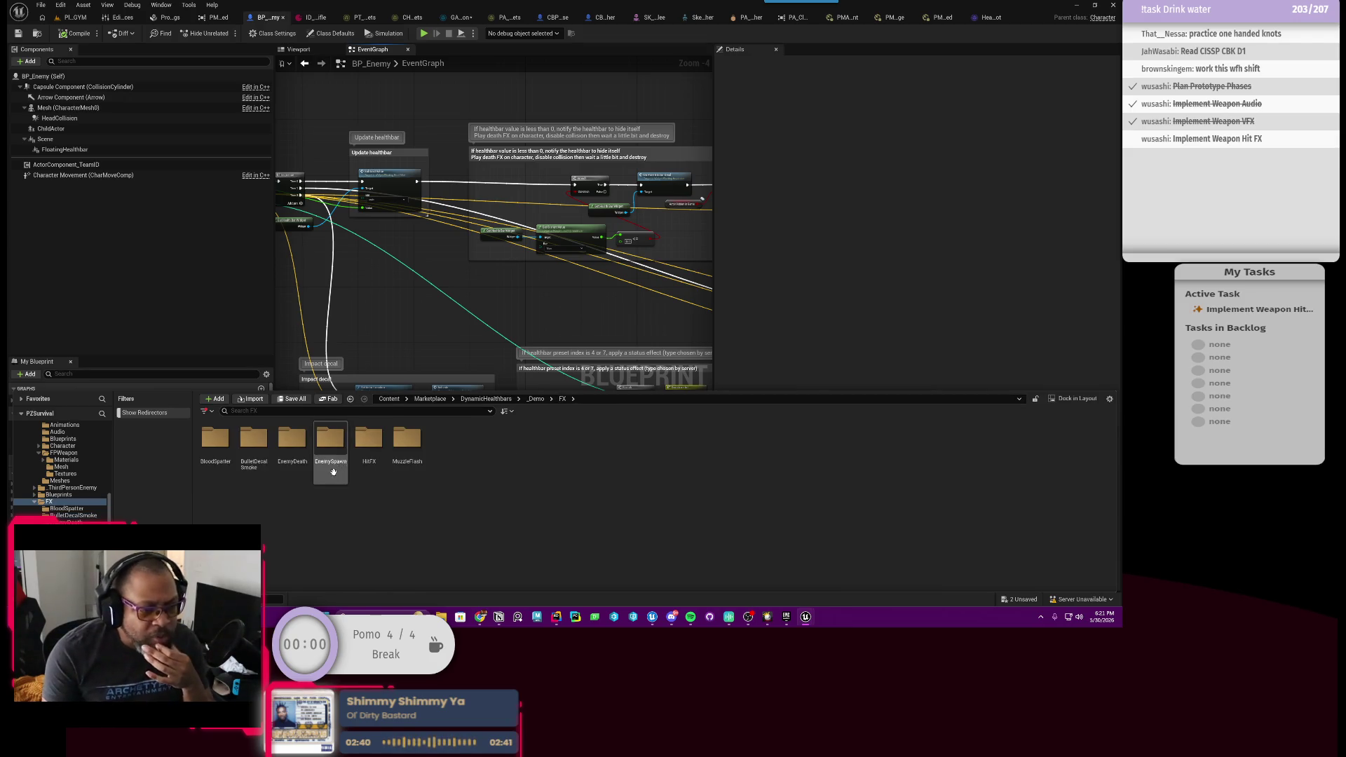
double_click(292, 441)
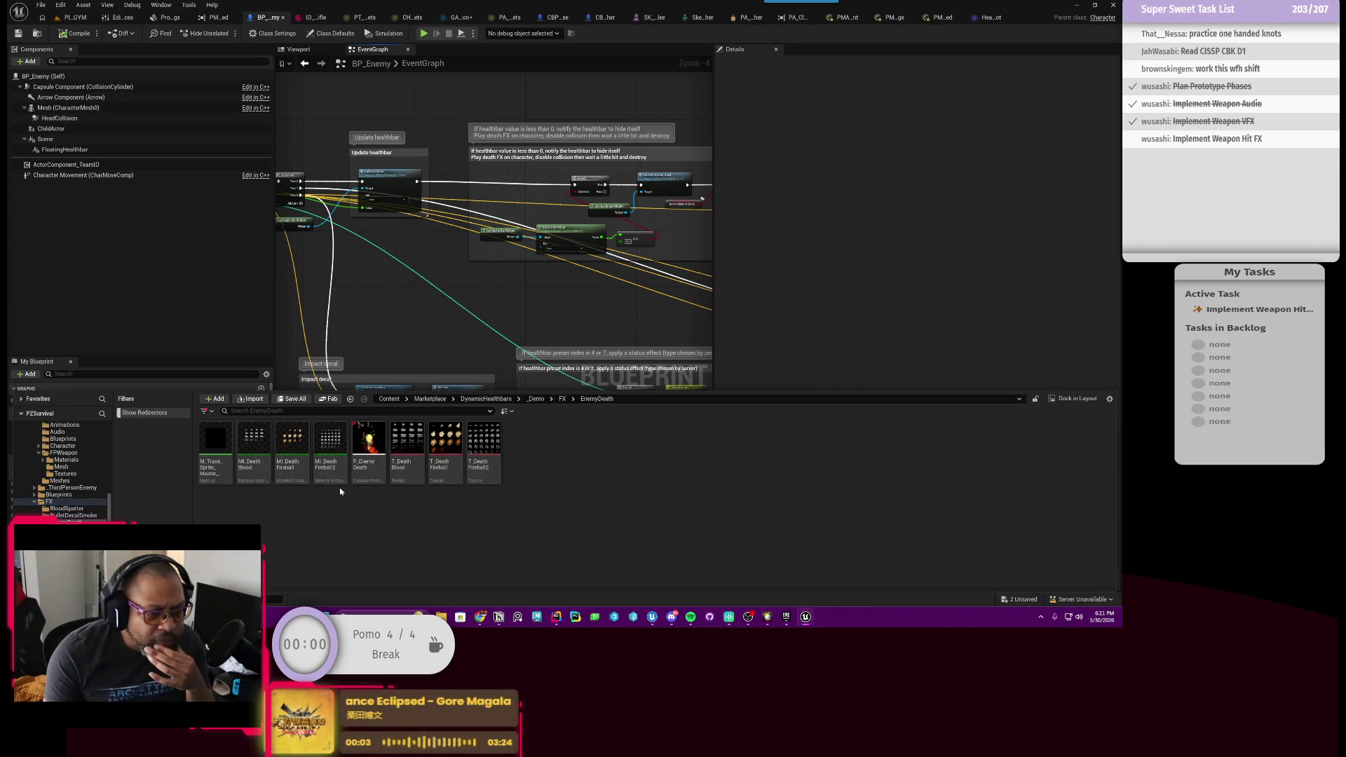
left_click(562, 399)
left_click(535, 400)
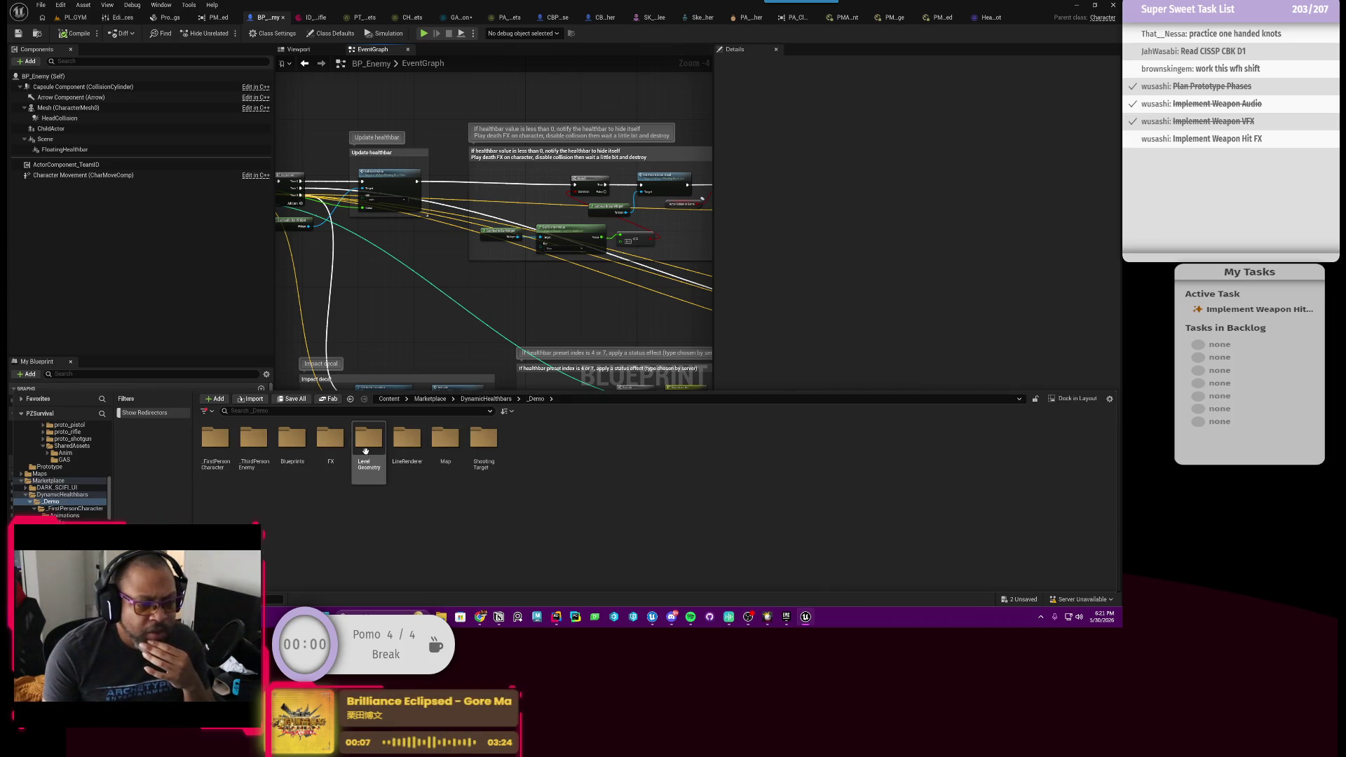
Start a play session in PL_GYM, then equip and reload the rifle.
left_click(69, 19)
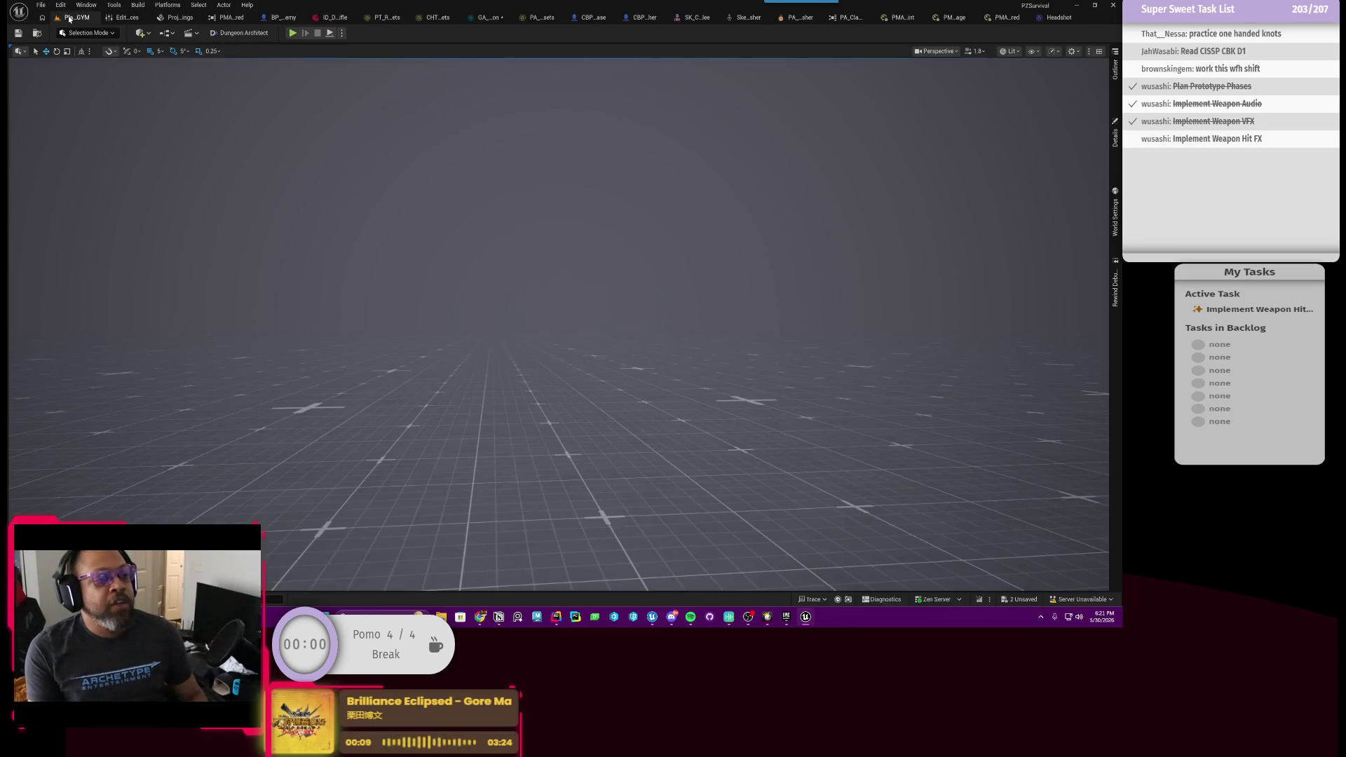
left_click(292, 32)
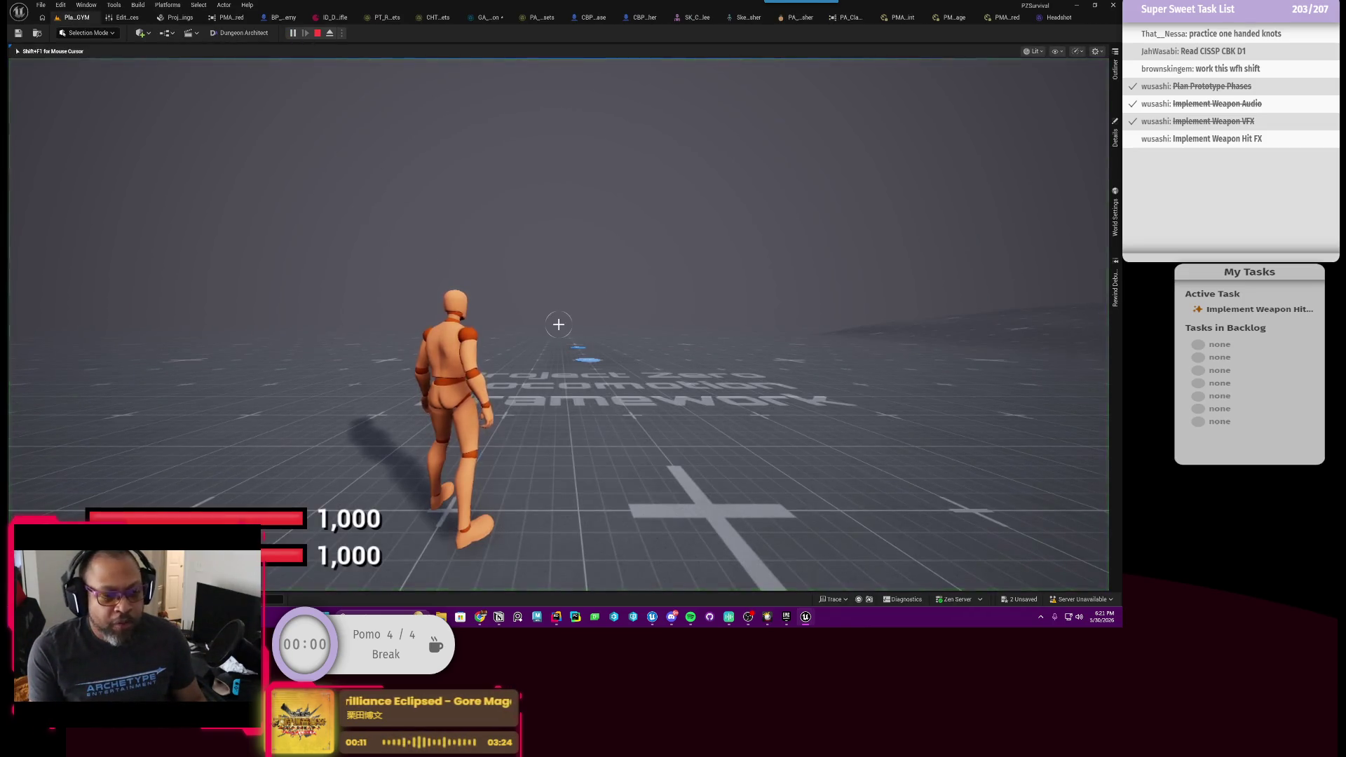
key("Tab")
key("Tab")
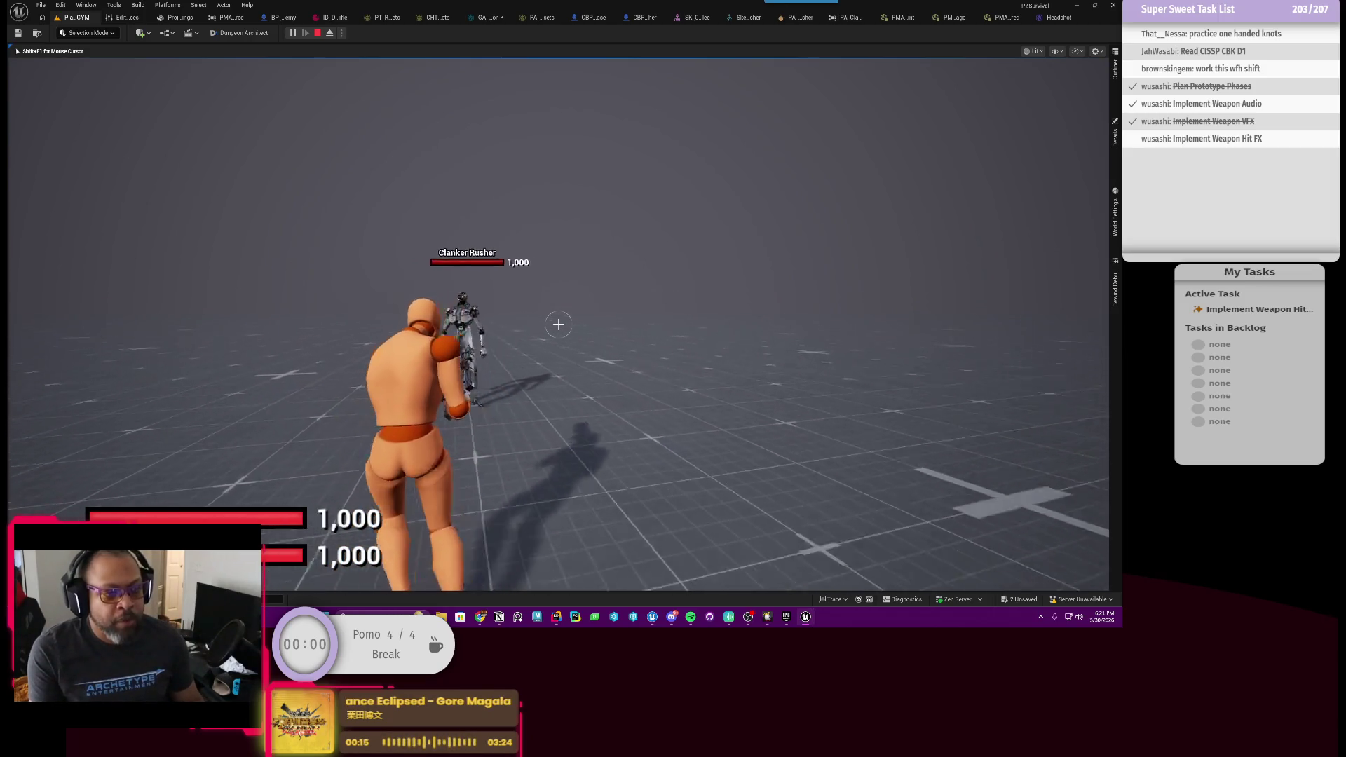
key("r")
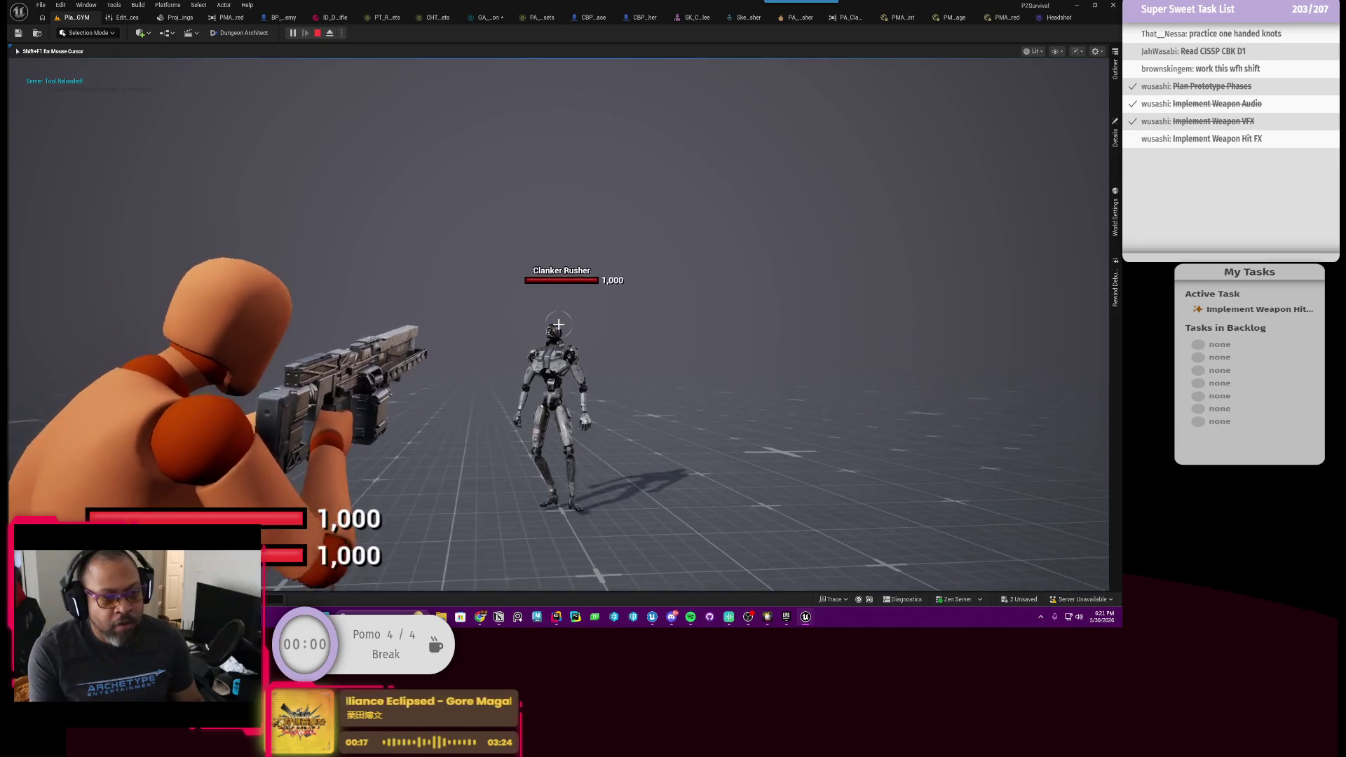
Fire repeatedly at the Clanker Rusher until it dies.
left_click(557, 324)
left_click(557, 325)
left_click(558, 324)
left_click(558, 324)
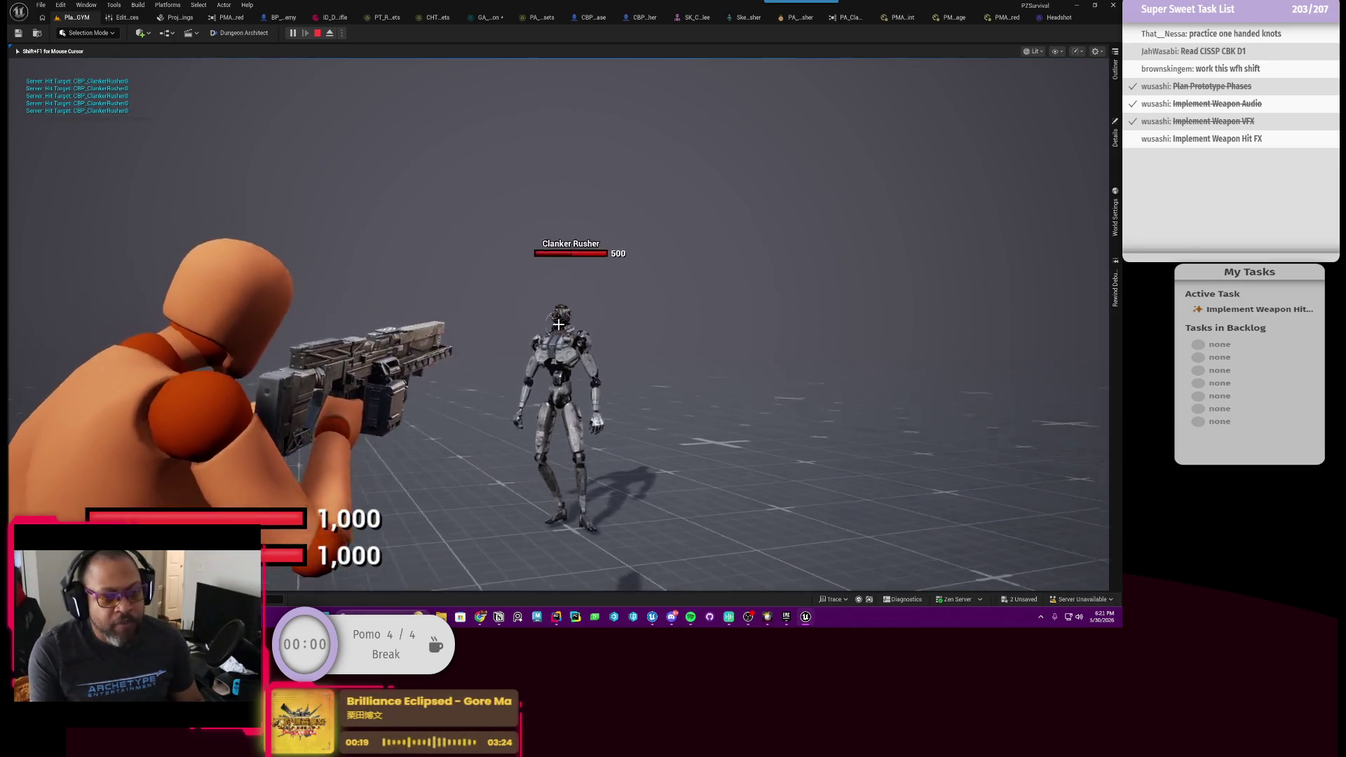
left_click(559, 324)
left_click(558, 324)
left_click(558, 324)
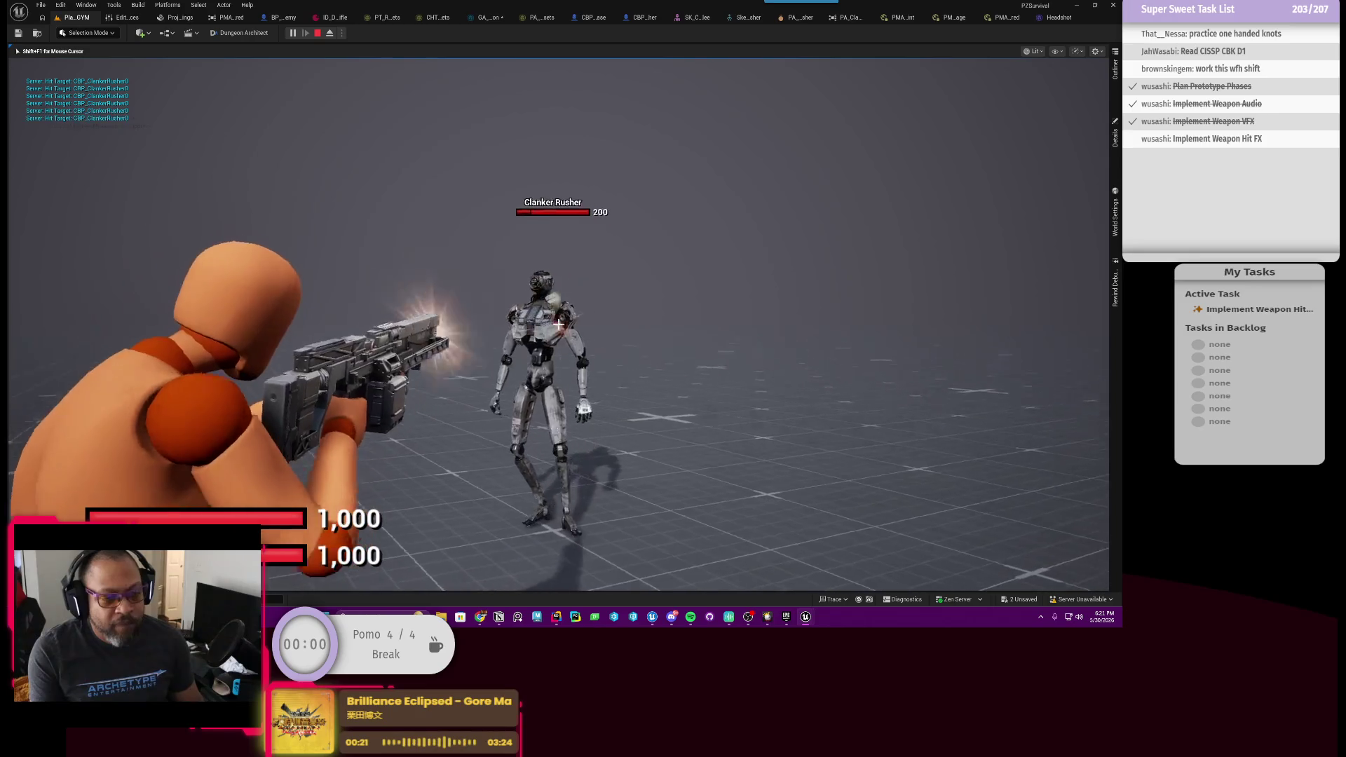
left_click(558, 324)
left_click(558, 324)
left_click(559, 324)
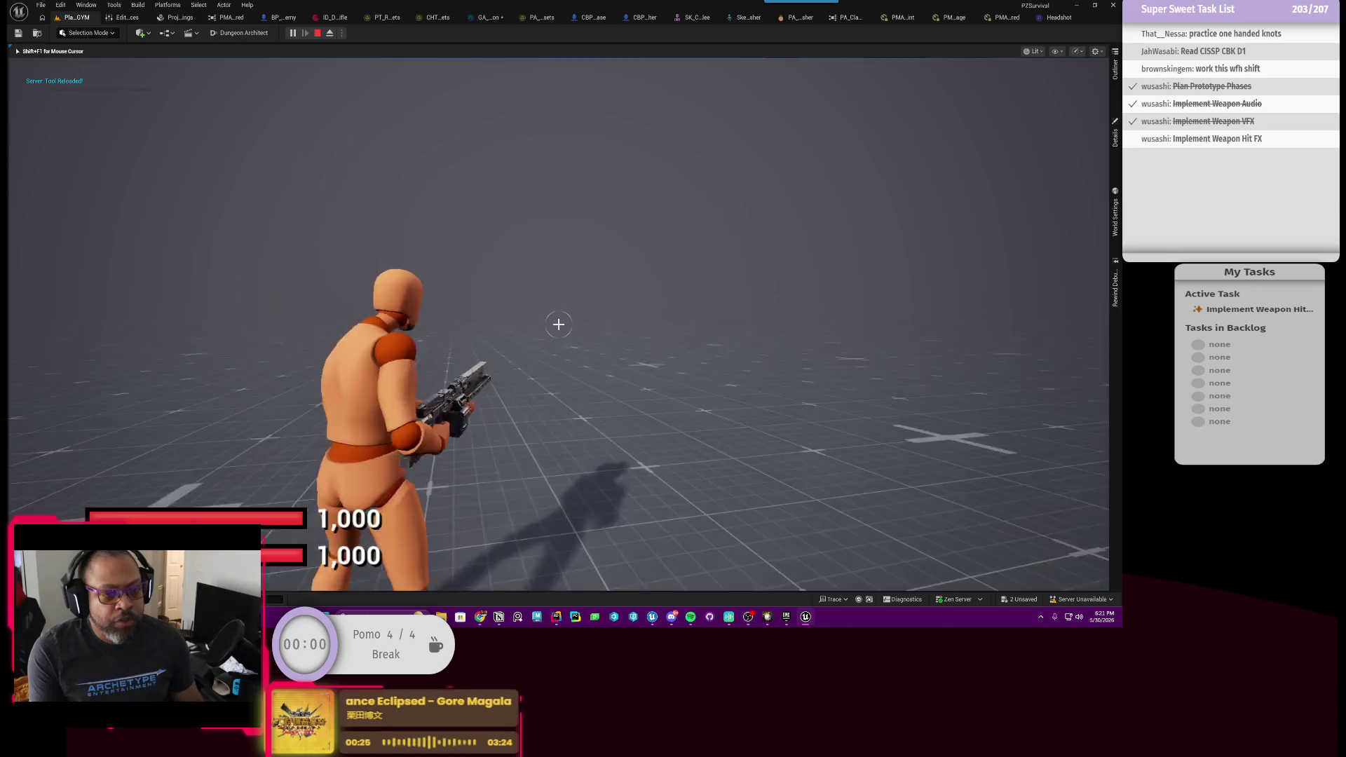
Advance, aim and shoot the next Clanker Rusher from 1,000 down to 150 health.
key("w")
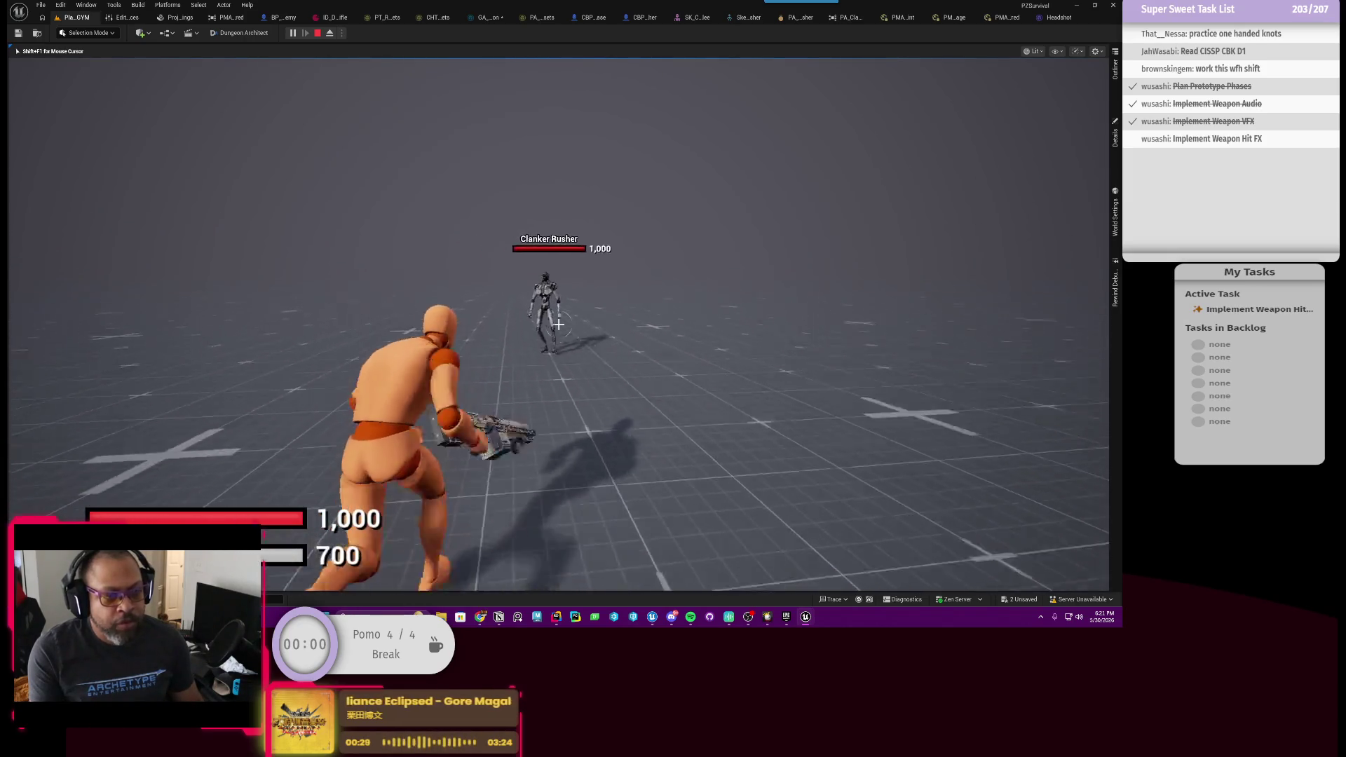
right_click(558, 324)
left_click(558, 324)
left_click(558, 324)
left_click(558, 324)
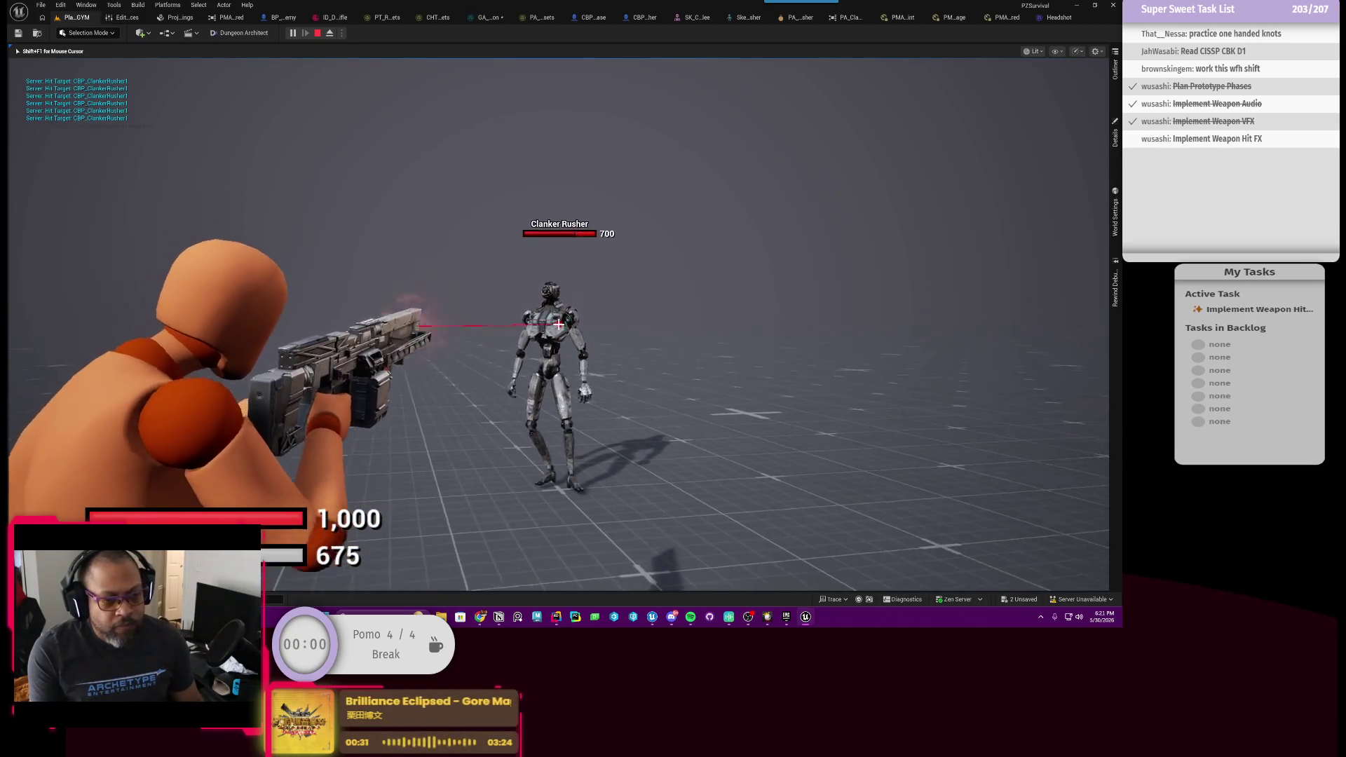
left_click(559, 324)
left_click(558, 324)
left_click(559, 324)
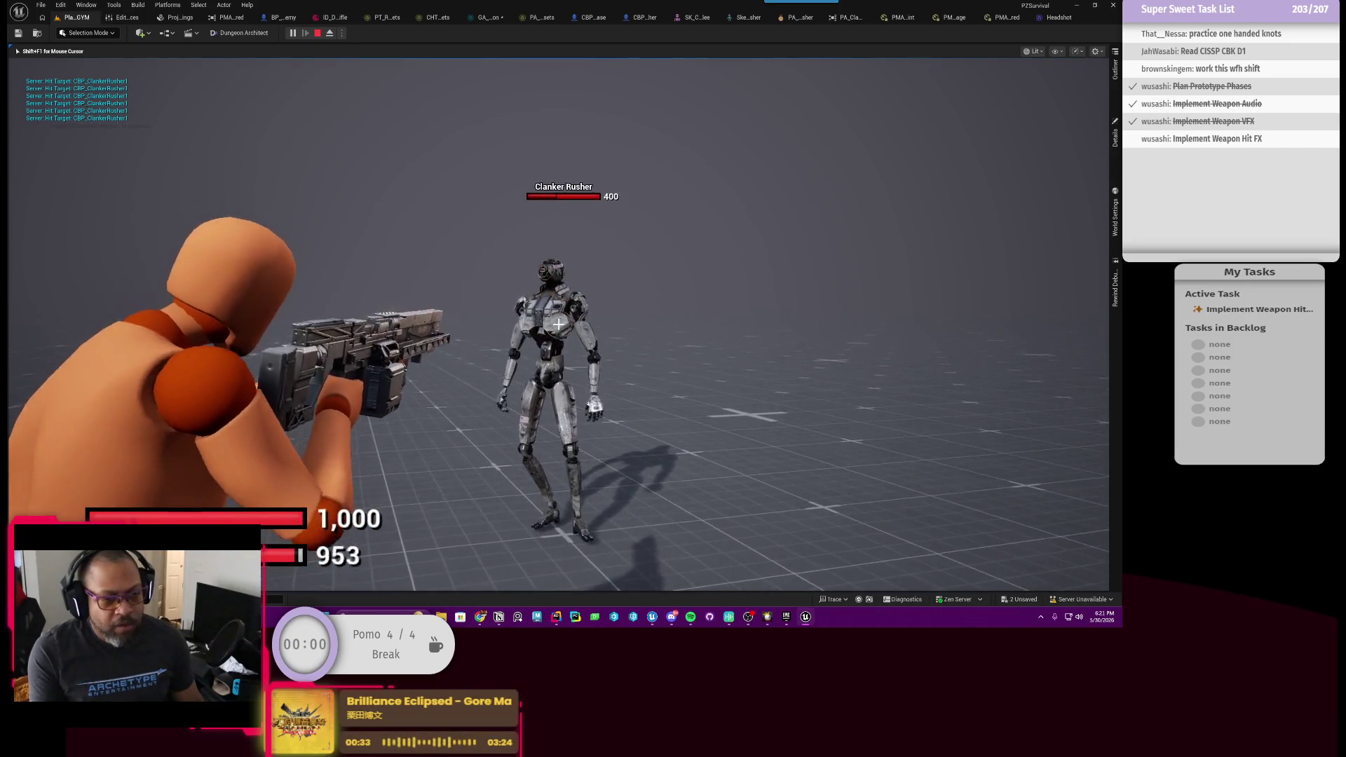
left_click(558, 324)
left_click(558, 324)
left_click(558, 324)
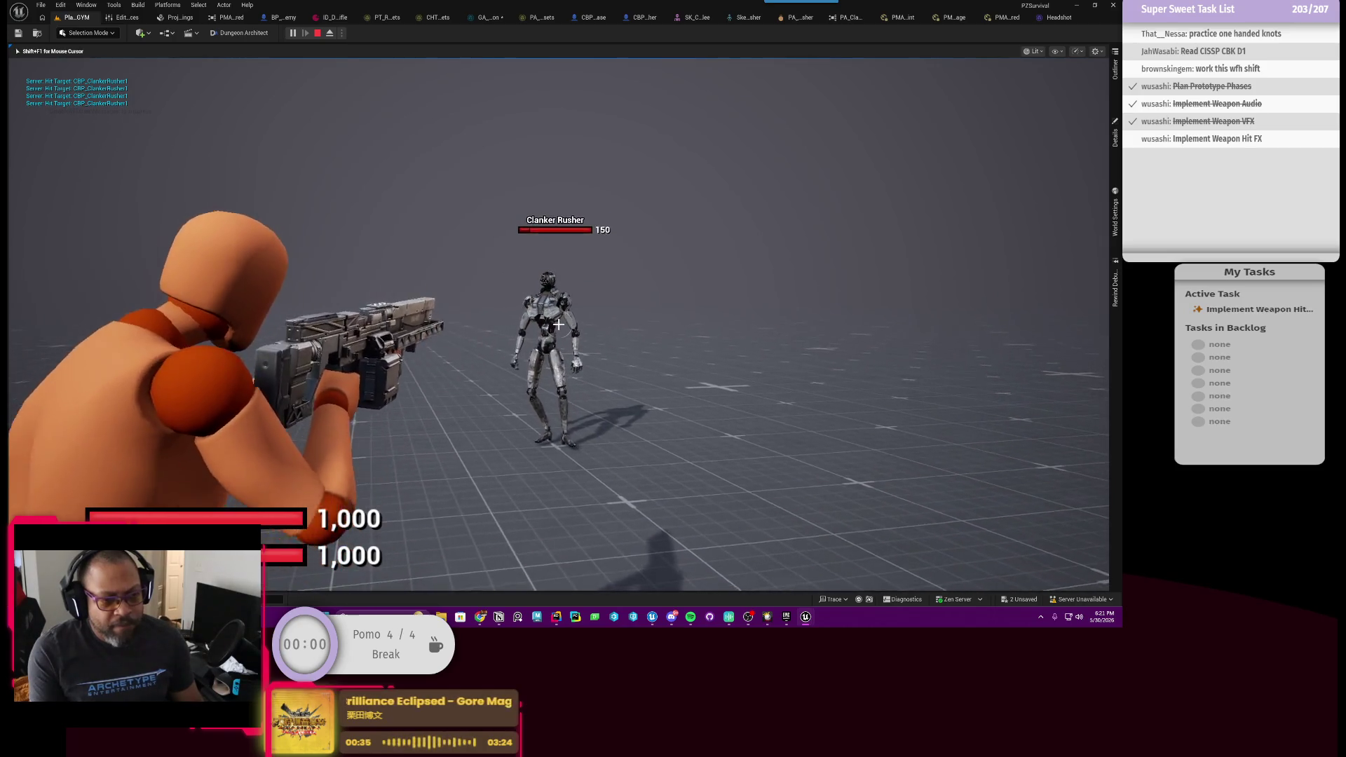
left_click(559, 324)
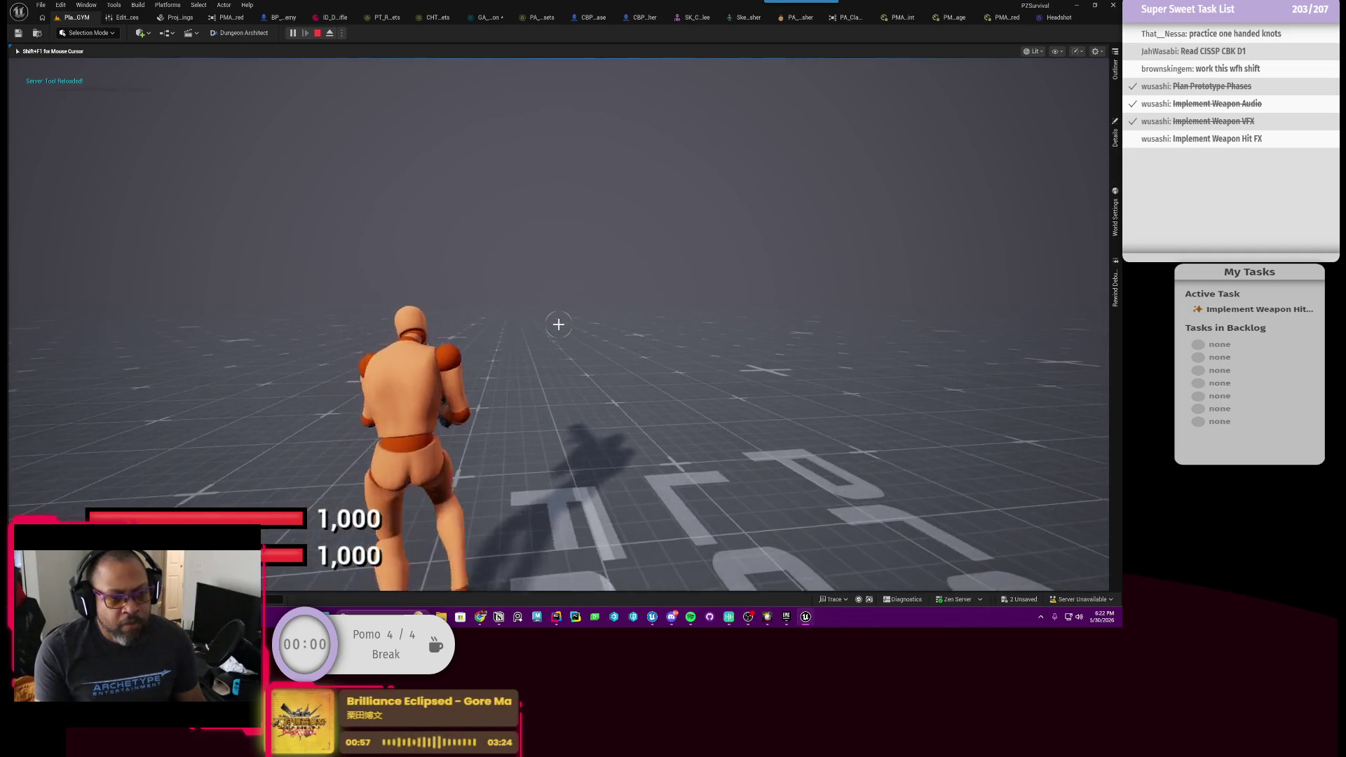
Reload, aim and keep firing at the Clanker Rusher from 900 health until it dies.
left_click(558, 324)
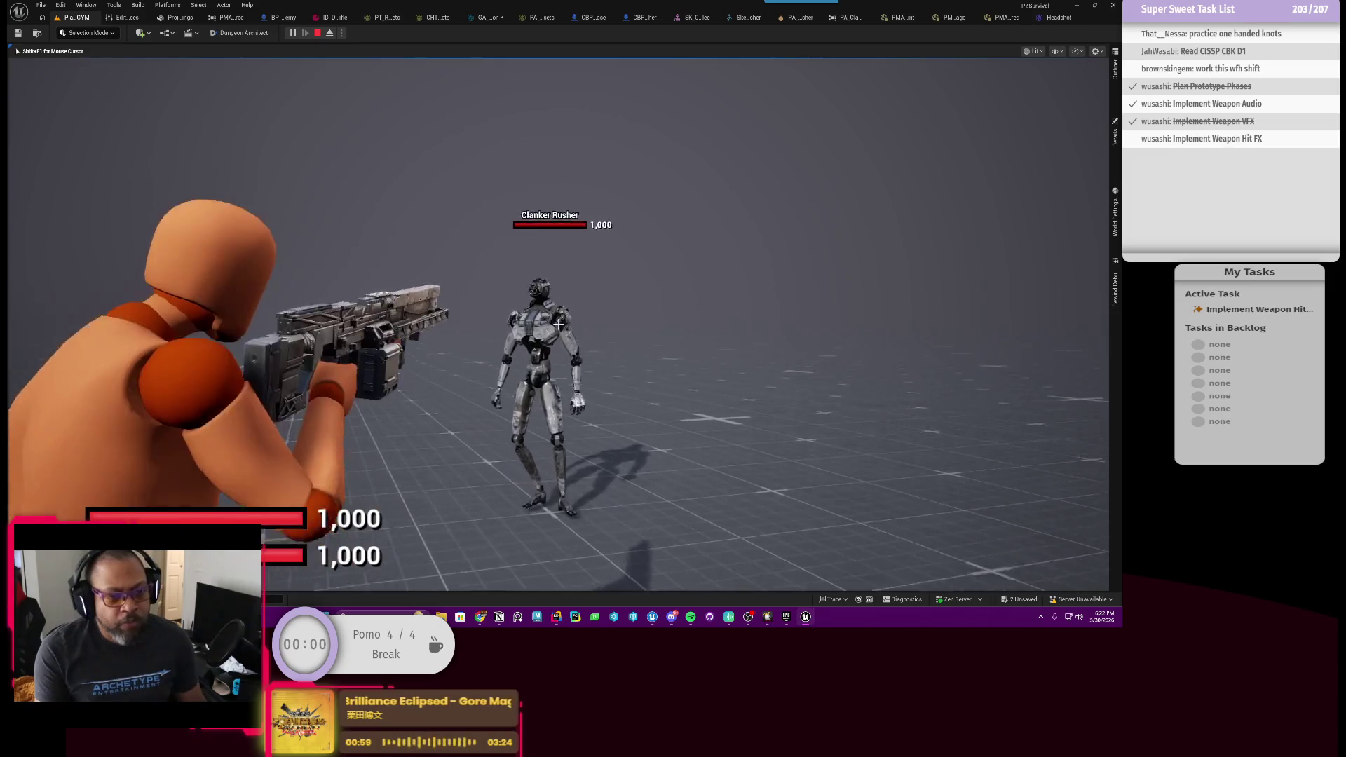
left_click_drag(558, 324, 558, 324)
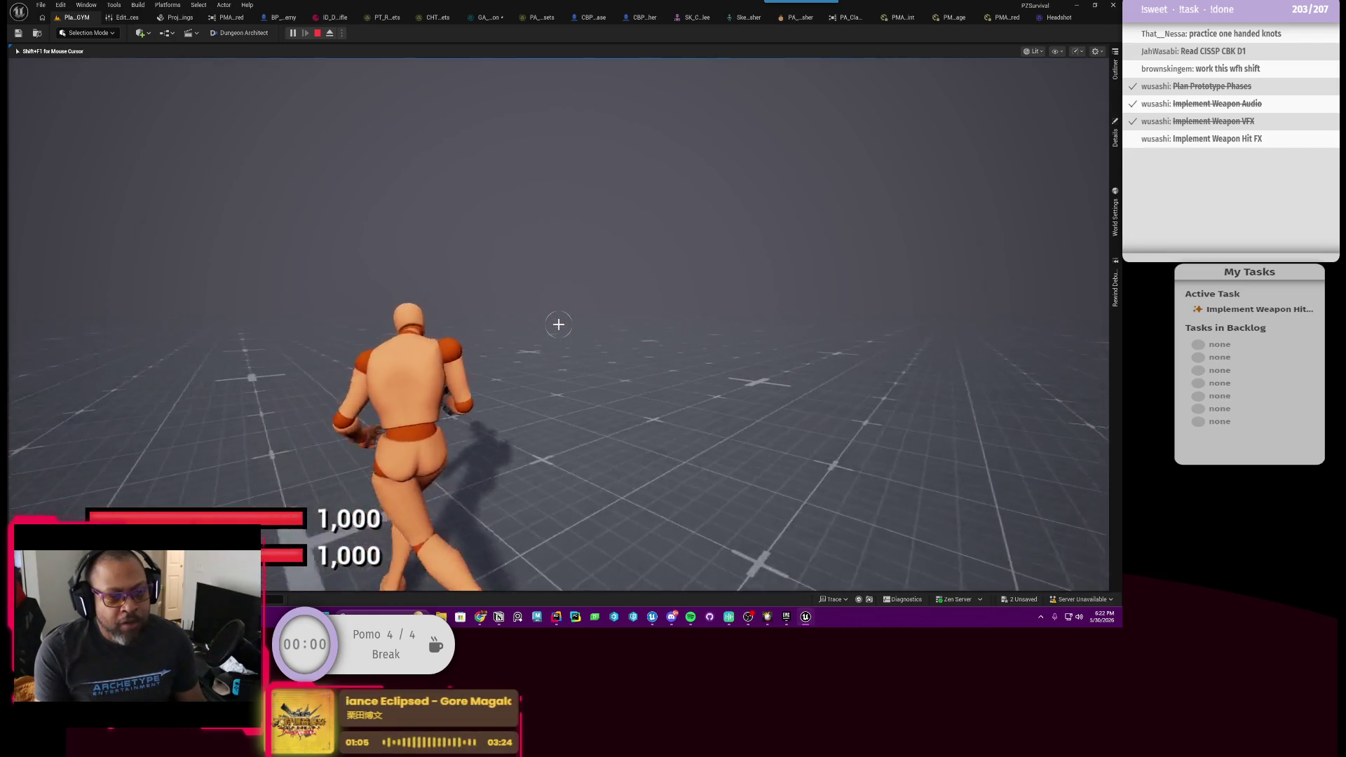
key("1")
left_click(559, 324)
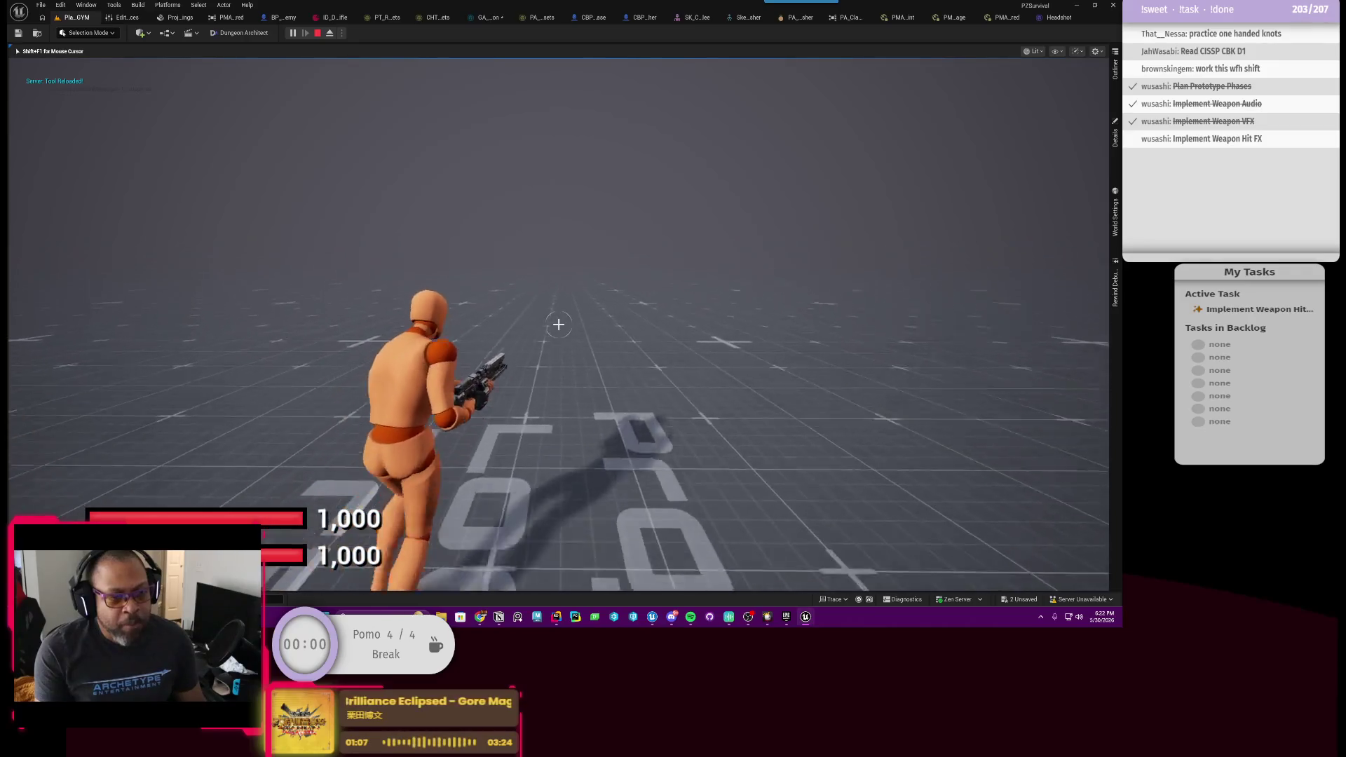
right_click(558, 324)
left_click_drag(558, 324, 558, 324)
left_click(558, 324)
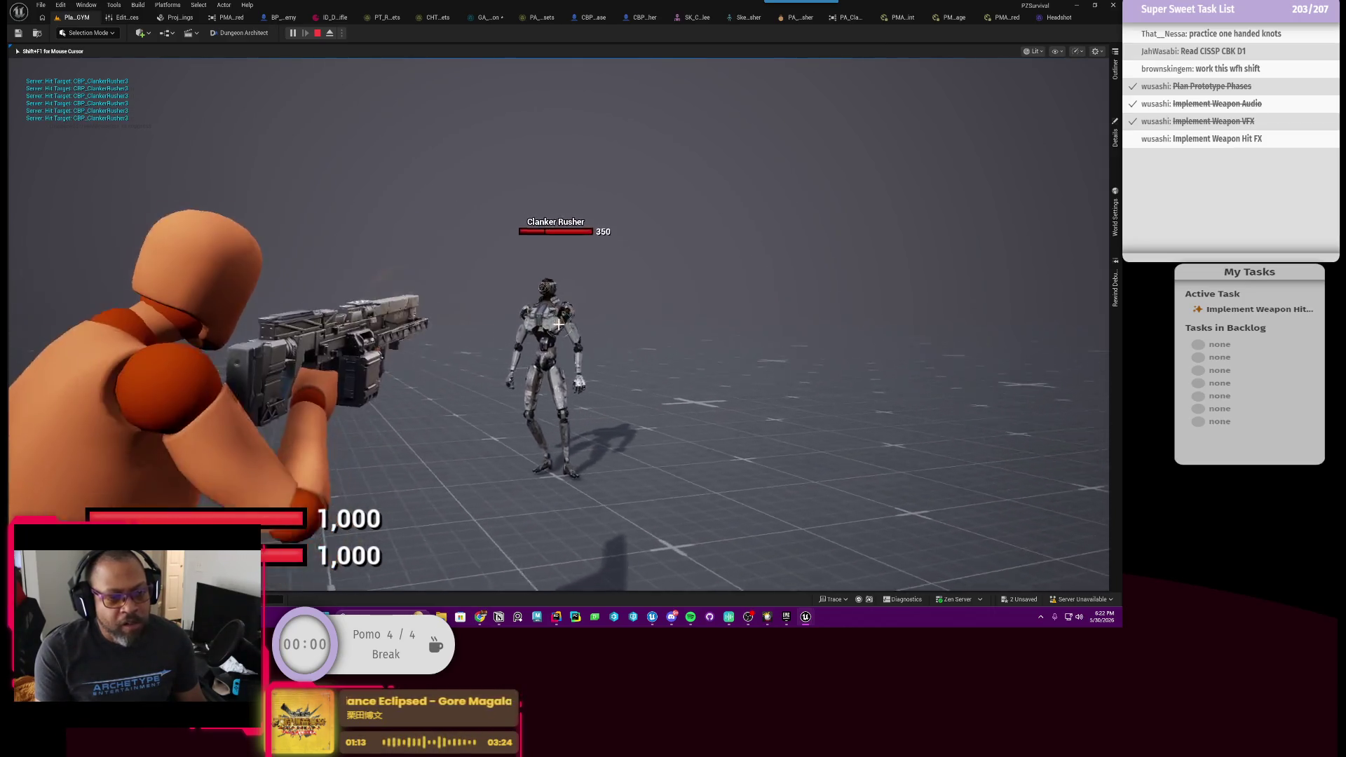
left_click(558, 324)
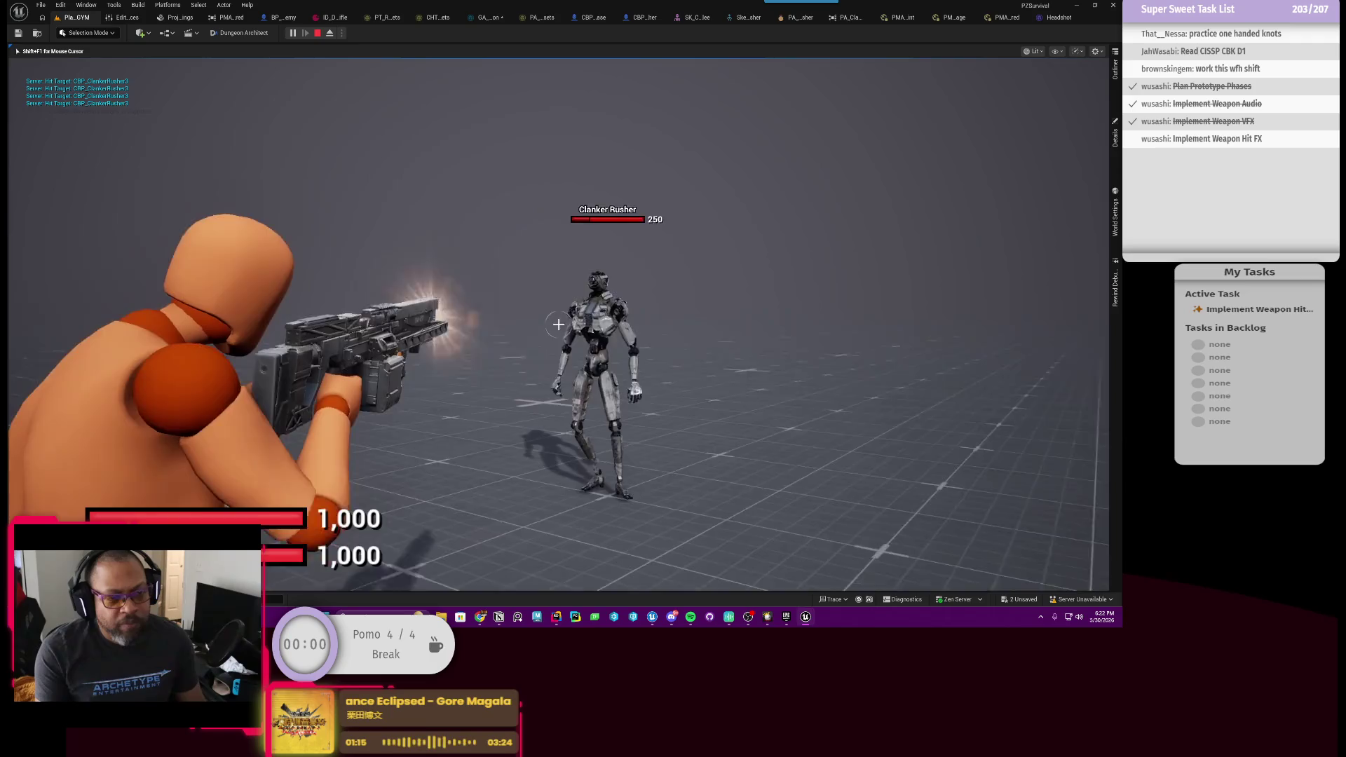
left_click(558, 324)
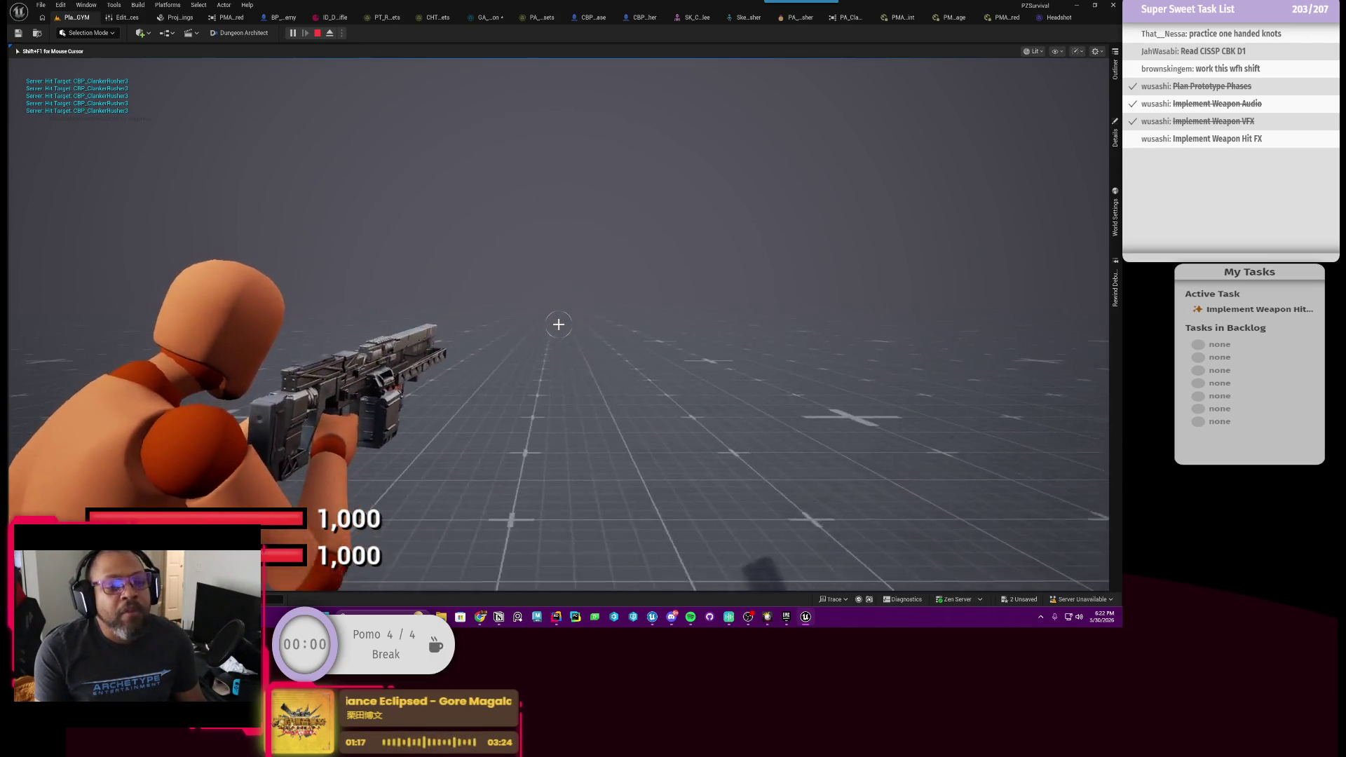
key("d")
key("Escape")
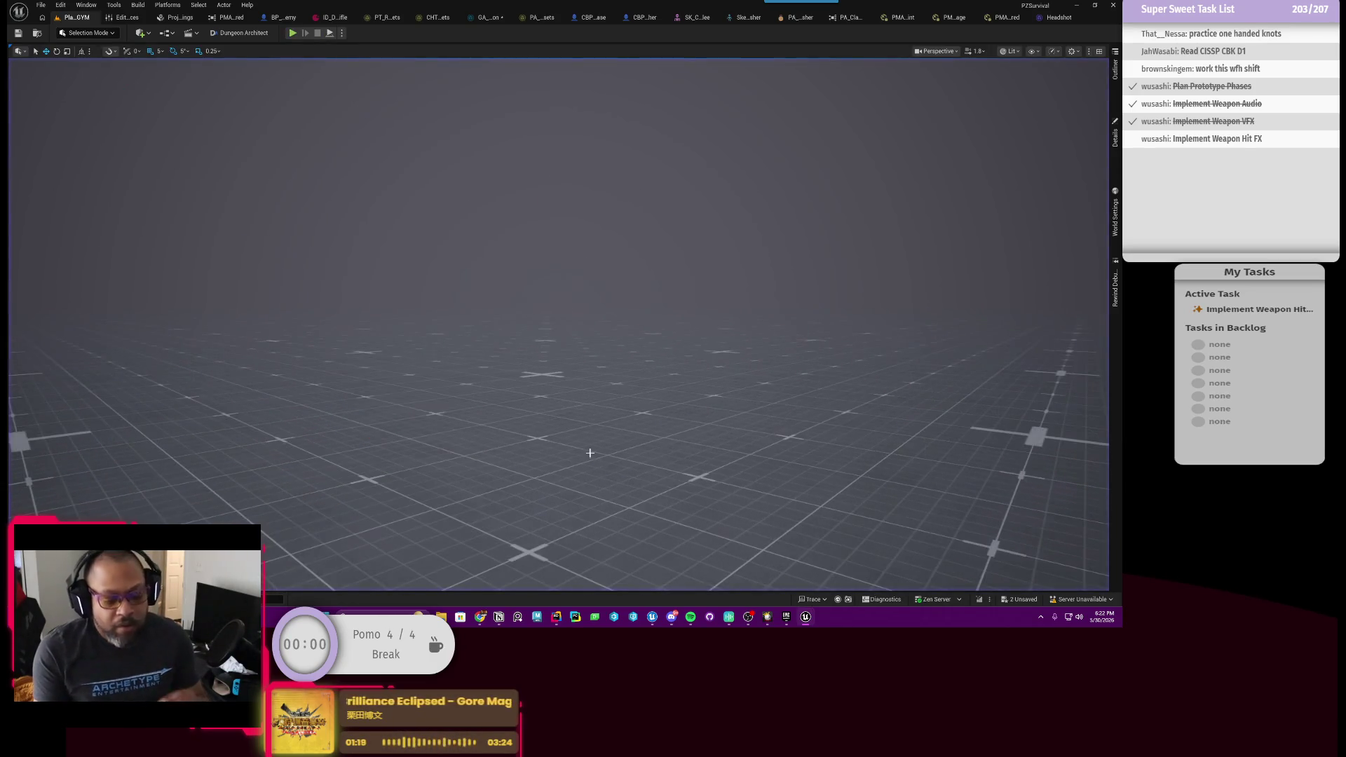